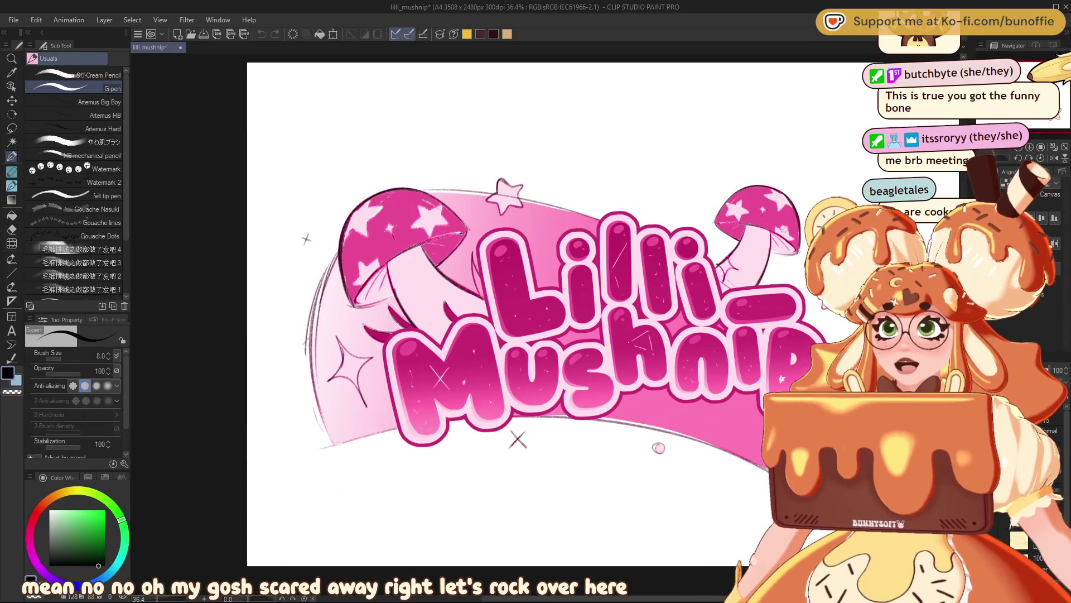
- Toggle the gradient and pink colour layers, then hide the Lilli Mushnip lettering layer
{"action": "left_click_drag", "start_coordinate": [1034, 80], "coordinate": [1049, 78]}
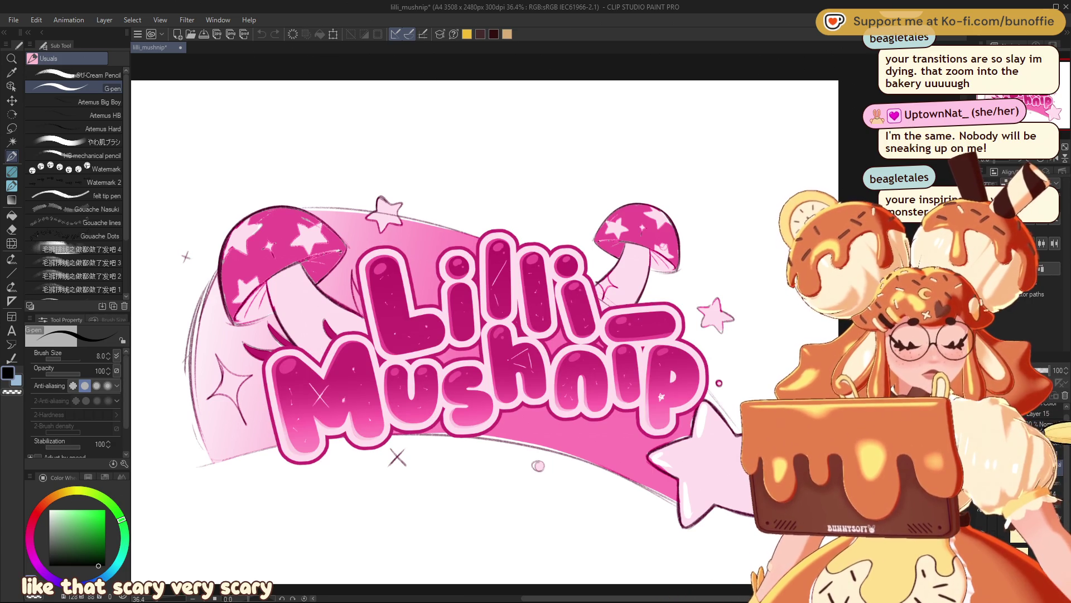
{"action": "left_click", "coordinate": [1038, 413]}
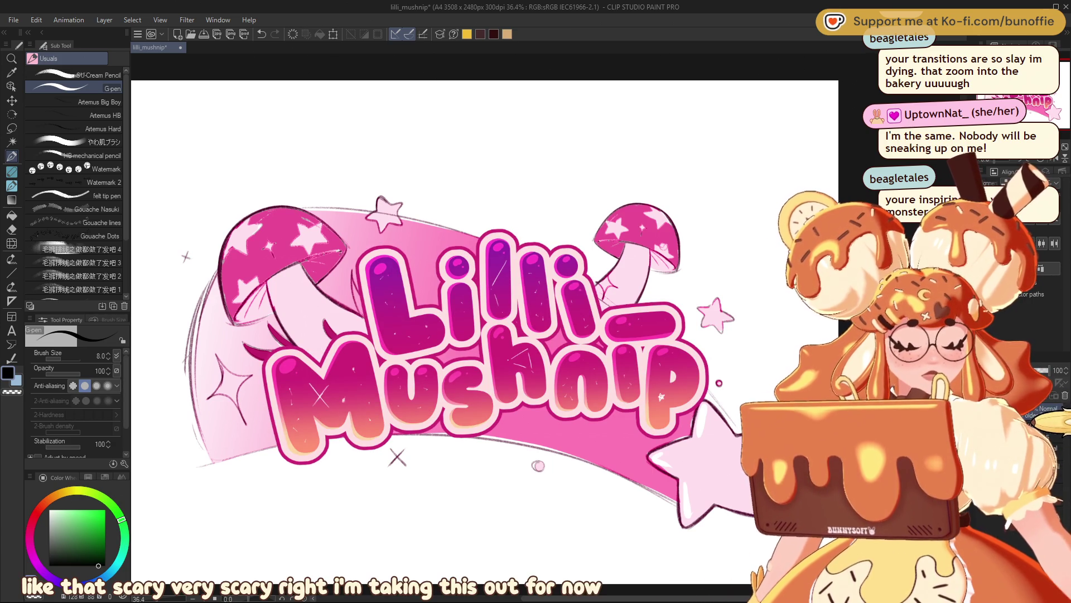
{"action": "left_click", "coordinate": [1038, 413]}
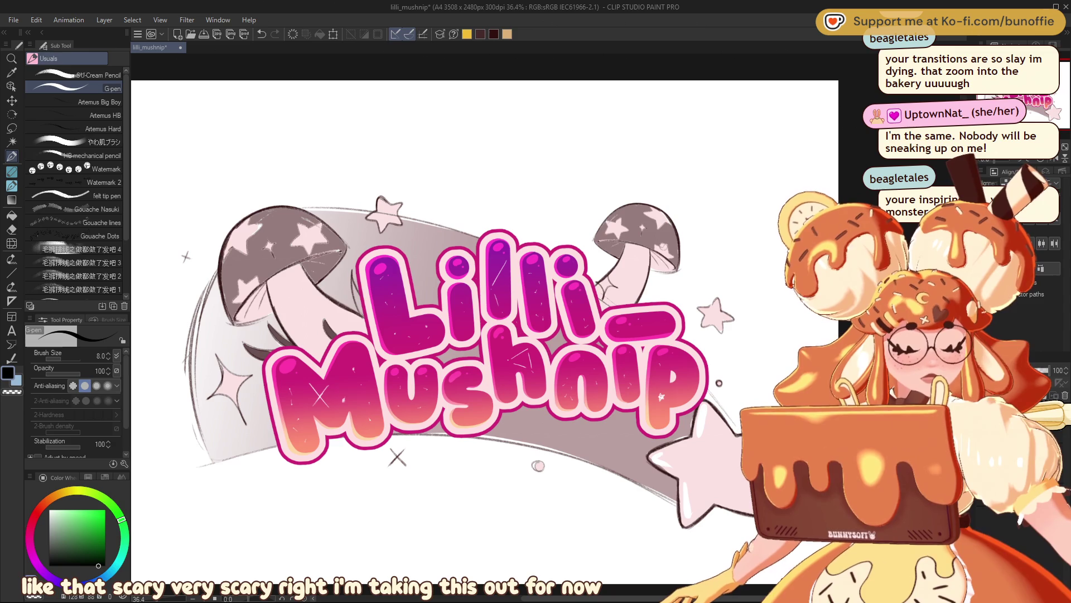
{"action": "left_click", "coordinate": [1038, 412]}
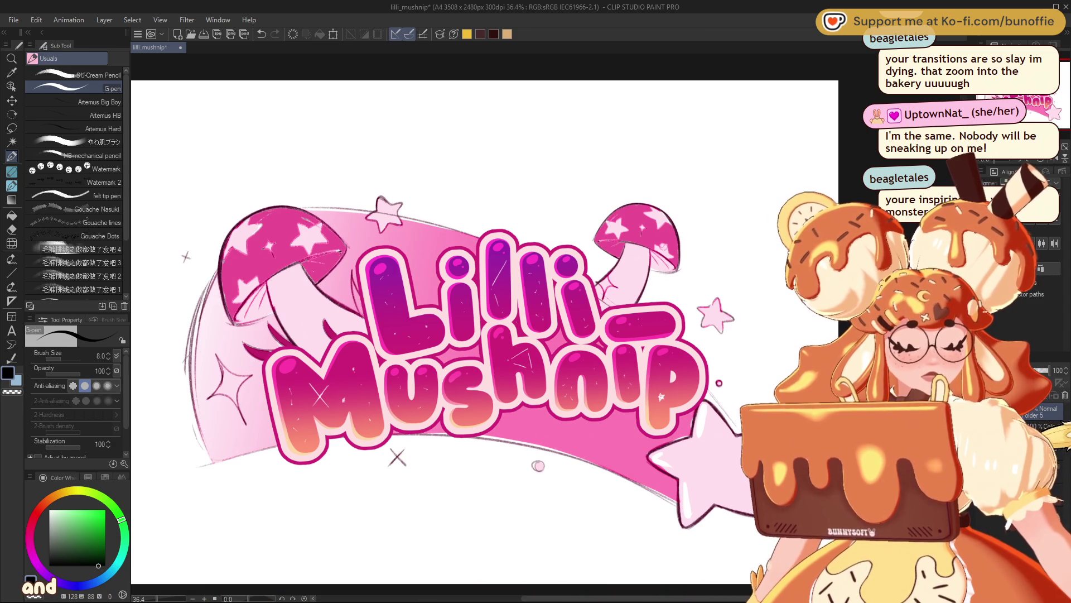
{"action": "left_click", "coordinate": [1039, 416]}
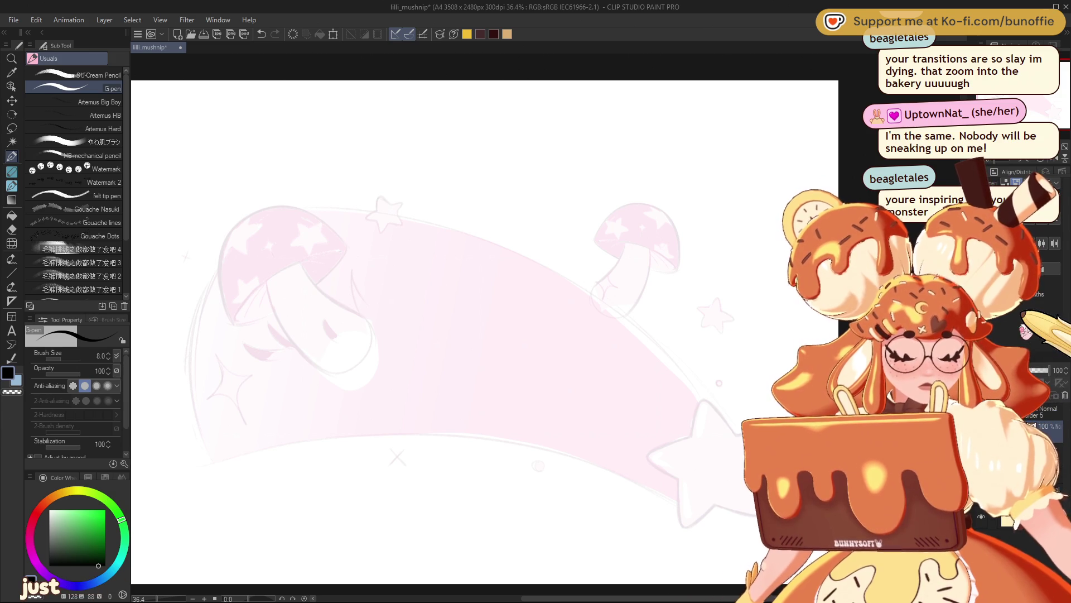
- Place a five-line symmetrical ruler centred on the star at the trail's tip
{"action": "scroll", "coordinate": [697, 474], "scroll_direction": "up", "scroll_amount": 3}
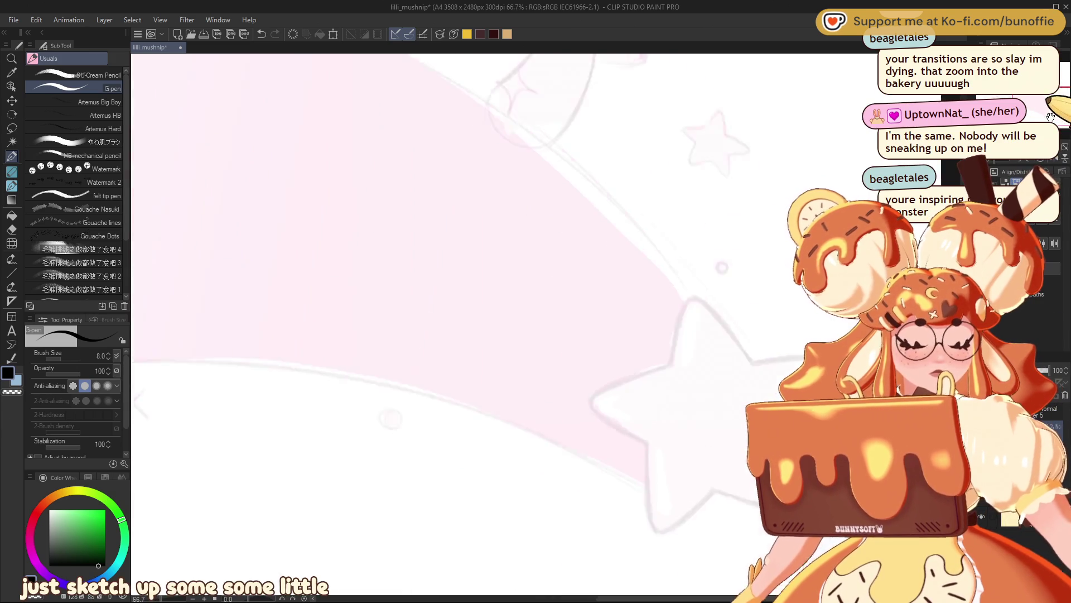
{"action": "key", "text": "u"}
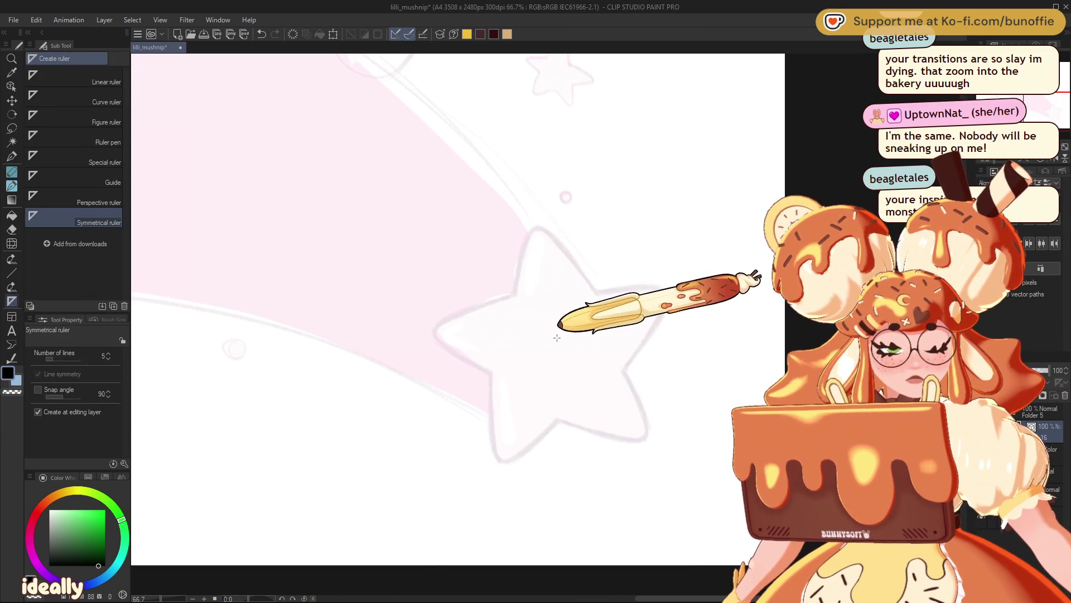
{"action": "left_click_drag", "start_coordinate": [556, 338], "coordinate": [538, 207]}
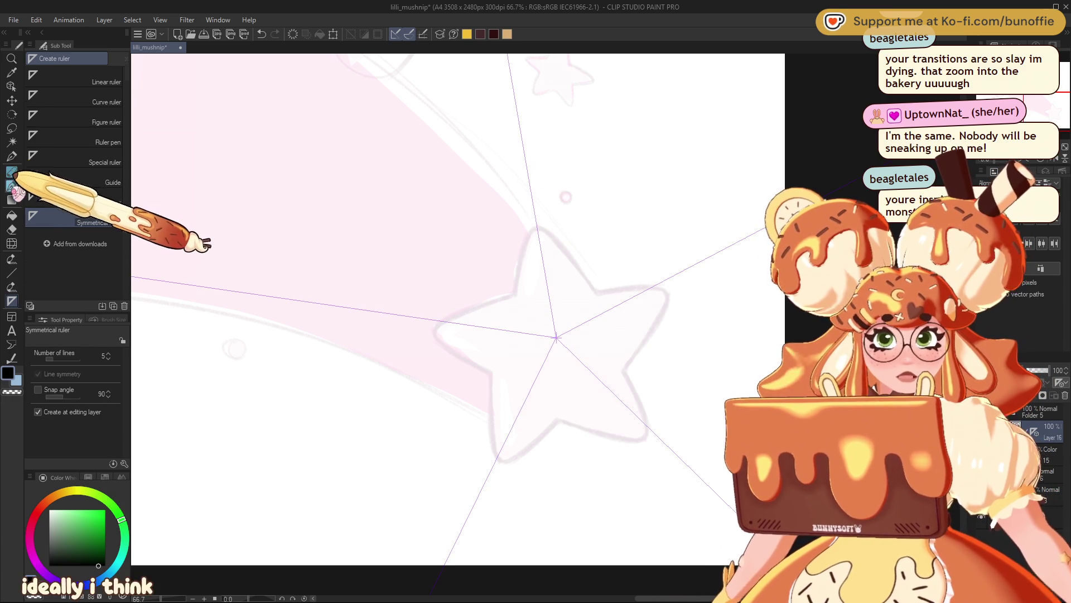
- Trace the star outline in yellow with a size-30 G-pen, closing the inner-corner gap
{"action": "left_click", "coordinate": [12, 186]}
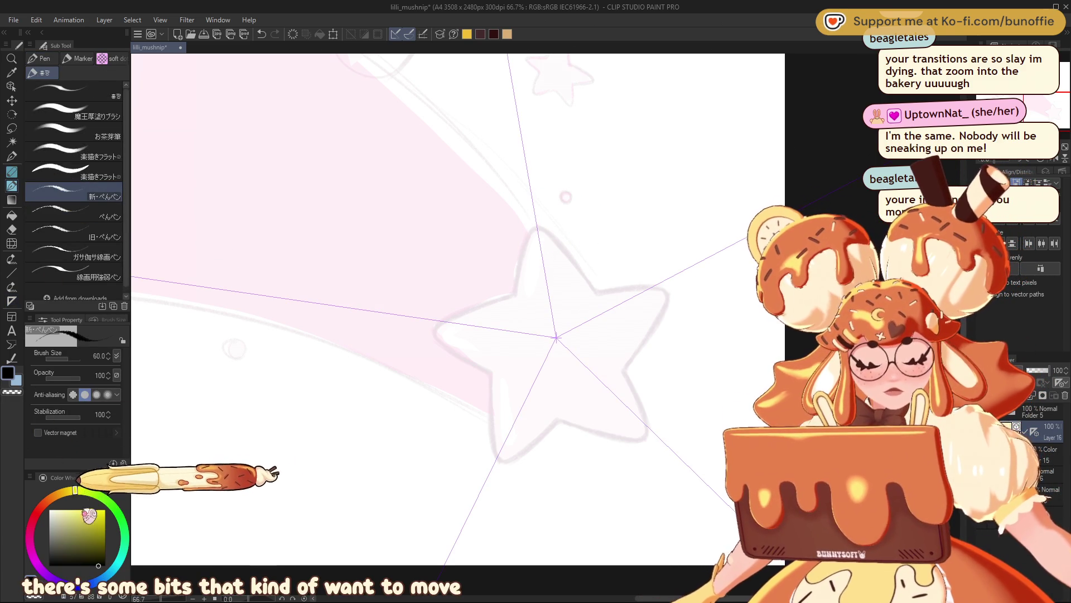
{"action": "left_click", "coordinate": [95, 515]}
{"action": "left_click", "coordinate": [78, 496]}
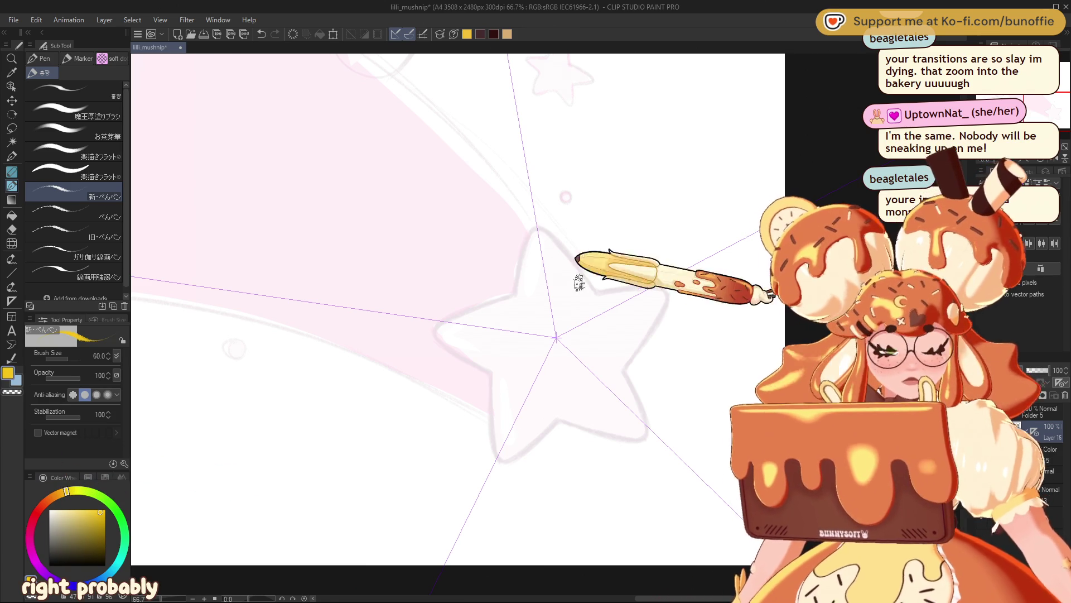
{"action": "left_click", "coordinate": [11, 156]}
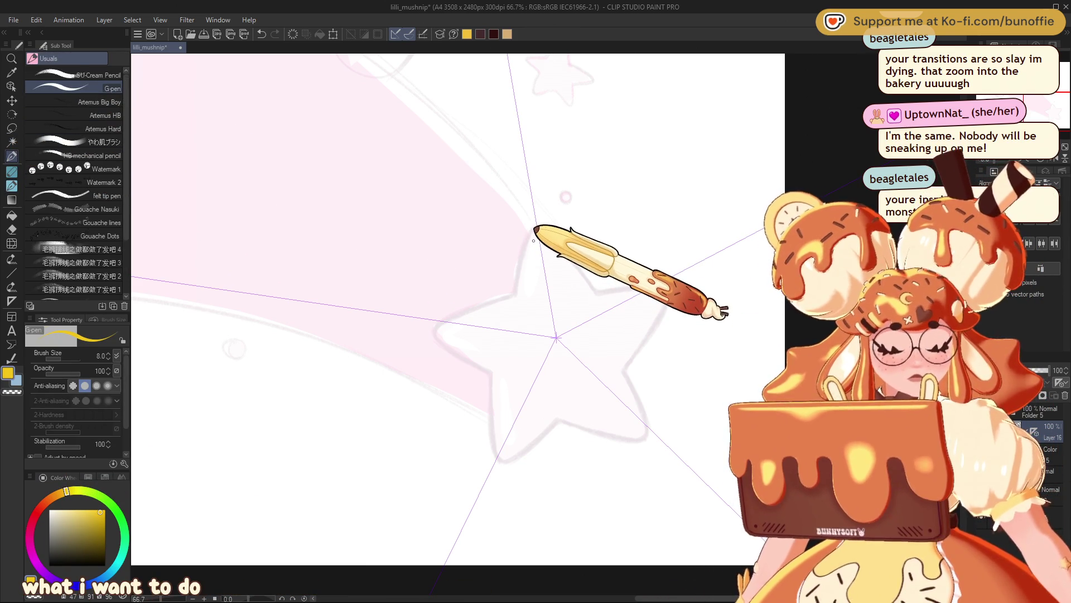
{"action": "mouse_move", "coordinate": [532, 239]}
{"action": "left_mouse_down"}
{"action": "mouse_move", "coordinate": [538, 232]}
{"action": "mouse_move", "coordinate": [524, 286]}
{"action": "left_mouse_up"}
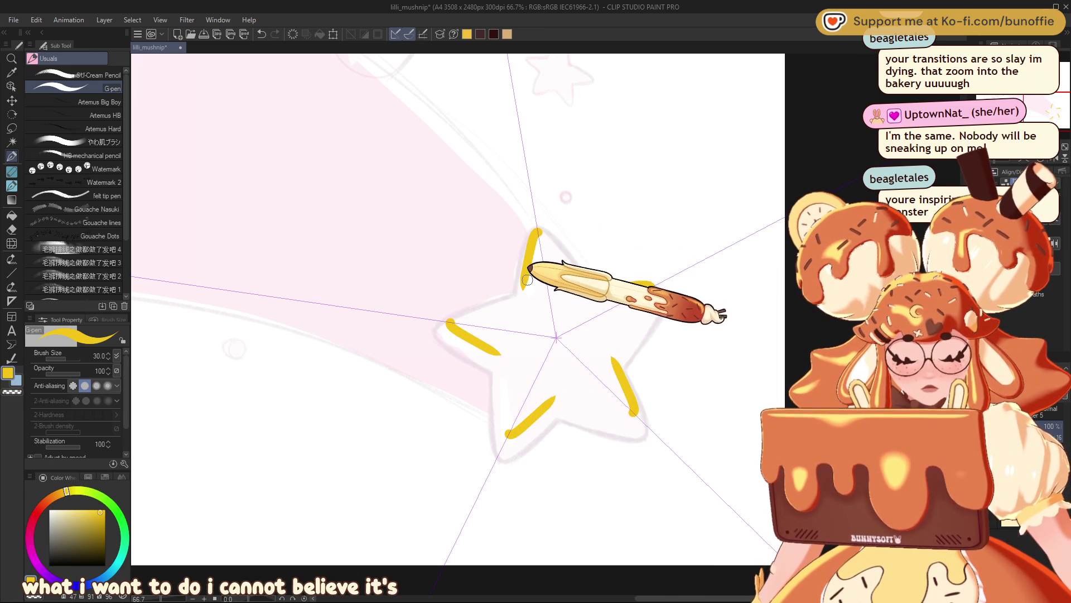
{"action": "mouse_move", "coordinate": [537, 230]}
{"action": "left_mouse_down"}
{"action": "mouse_move", "coordinate": [584, 280]}
{"action": "mouse_move", "coordinate": [511, 295]}
{"action": "left_mouse_up"}
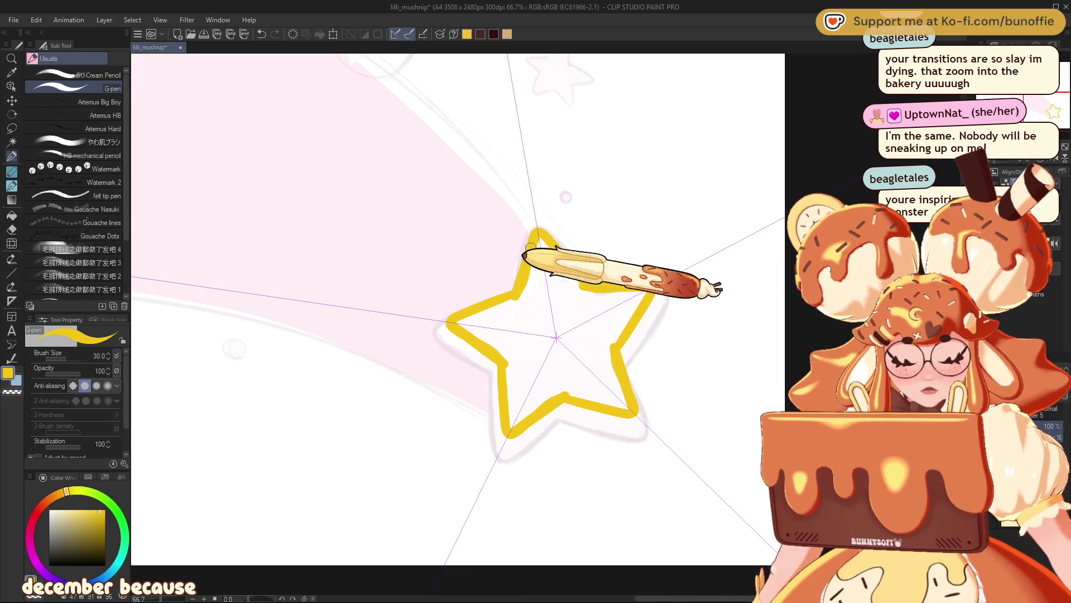
{"action": "left_click_drag", "start_coordinate": [510, 304], "coordinate": [516, 287]}
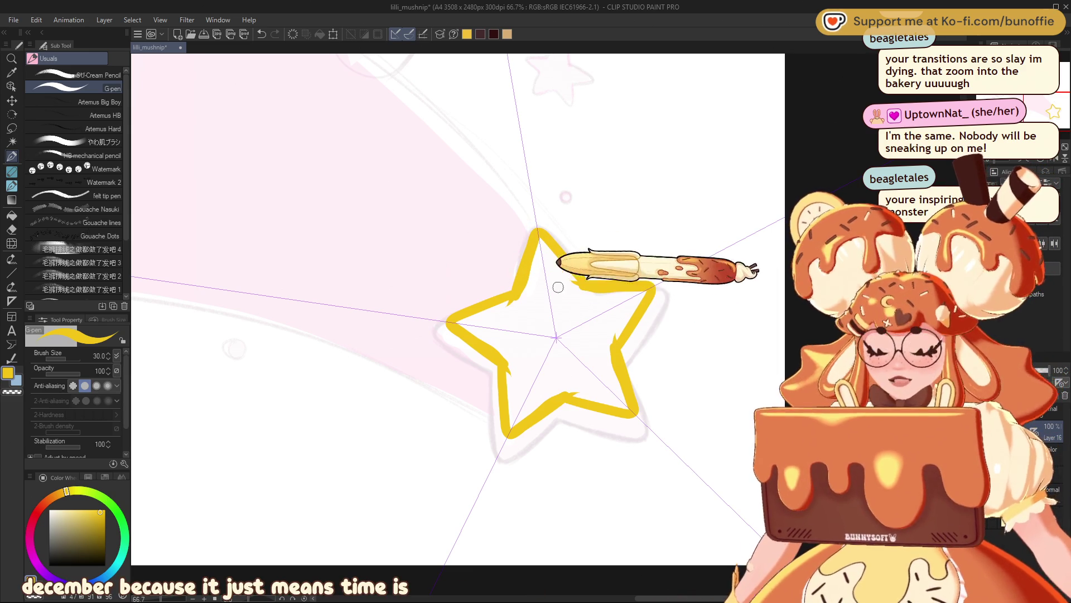
- Fill the star's interior solid yellow with the G-pen, undoing one stroke
{"action": "key", "text": "g"}
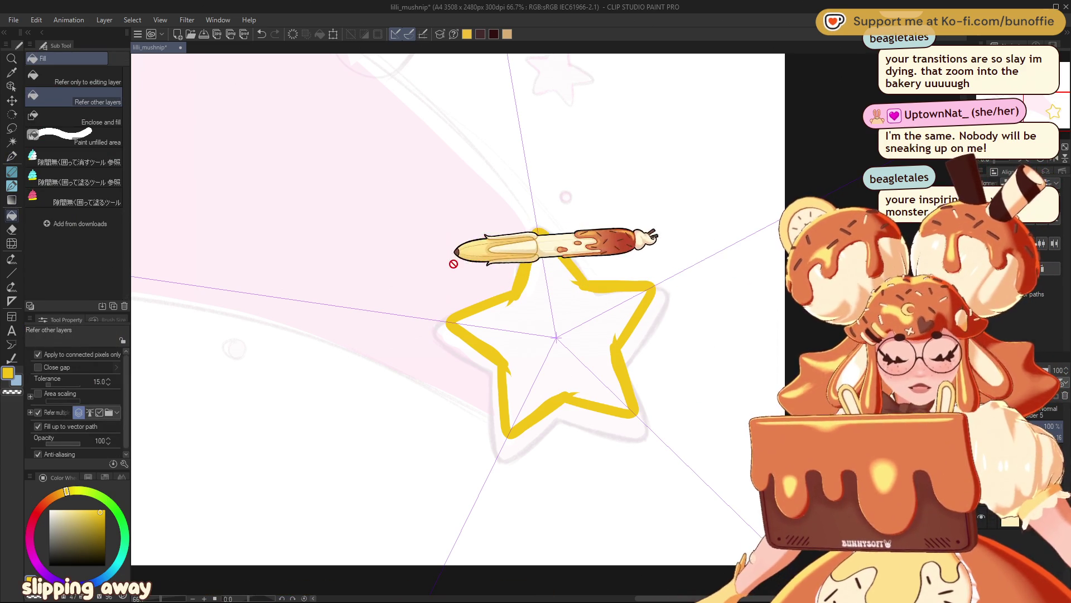
{"action": "left_click", "coordinate": [11, 186]}
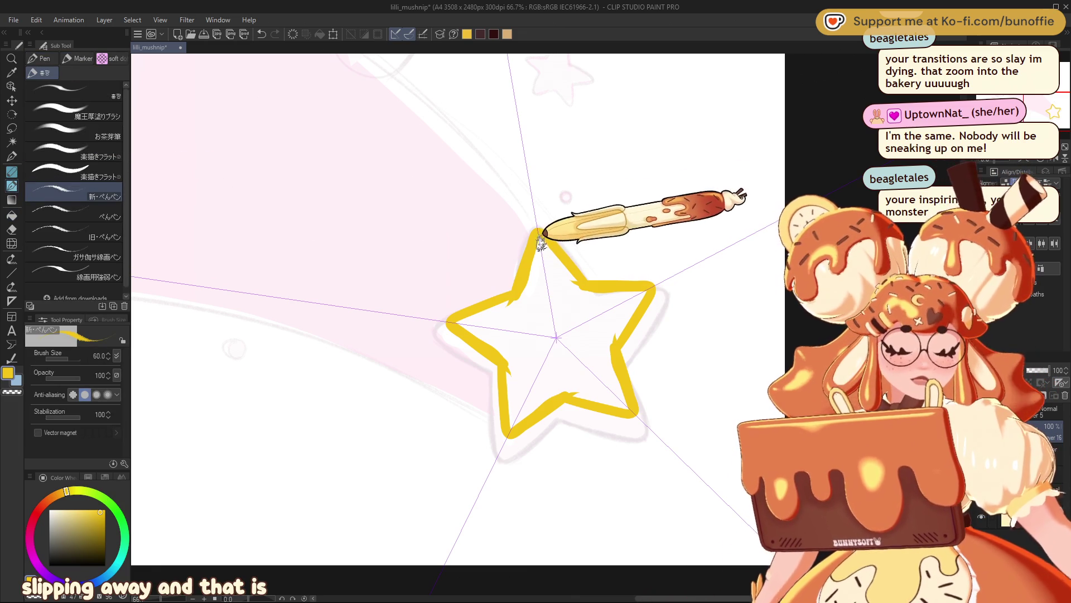
{"action": "left_click", "coordinate": [11, 171]}
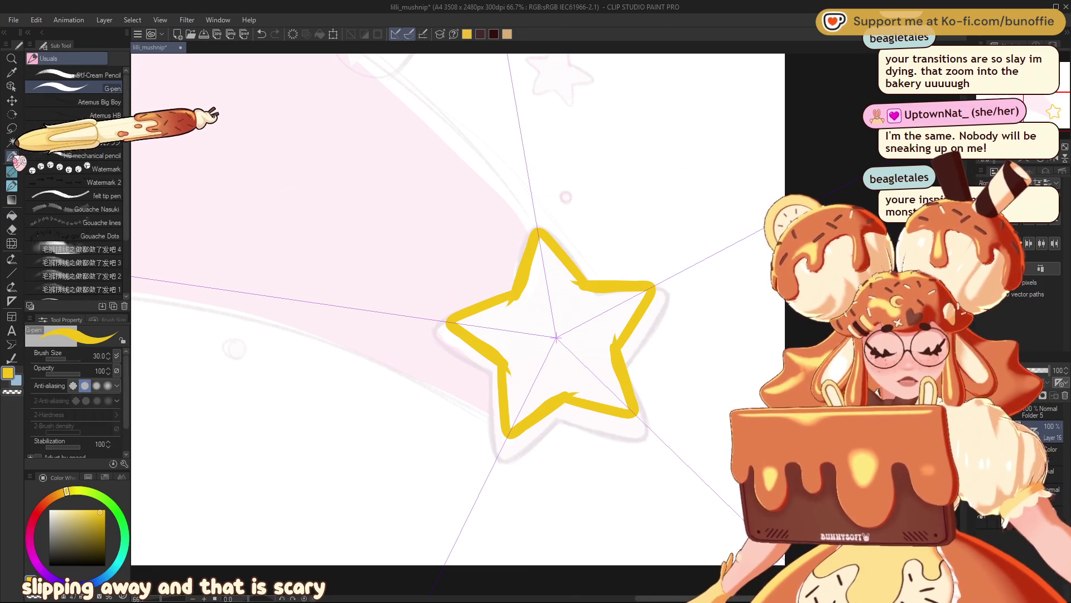
{"action": "mouse_move", "coordinate": [540, 231]}
{"action": "left_mouse_down"}
{"action": "mouse_move", "coordinate": [506, 348]}
{"action": "mouse_move", "coordinate": [497, 318]}
{"action": "mouse_move", "coordinate": [502, 343]}
{"action": "mouse_move", "coordinate": [511, 311]}
{"action": "mouse_move", "coordinate": [469, 310]}
{"action": "mouse_move", "coordinate": [507, 296]}
{"action": "mouse_move", "coordinate": [454, 323]}
{"action": "mouse_move", "coordinate": [471, 330]}
{"action": "mouse_move", "coordinate": [491, 308]}
{"action": "mouse_move", "coordinate": [526, 376]}
{"action": "mouse_move", "coordinate": [520, 301]}
{"action": "mouse_move", "coordinate": [538, 282]}
{"action": "mouse_move", "coordinate": [530, 340]}
{"action": "mouse_move", "coordinate": [555, 329]}
{"action": "left_mouse_up"}
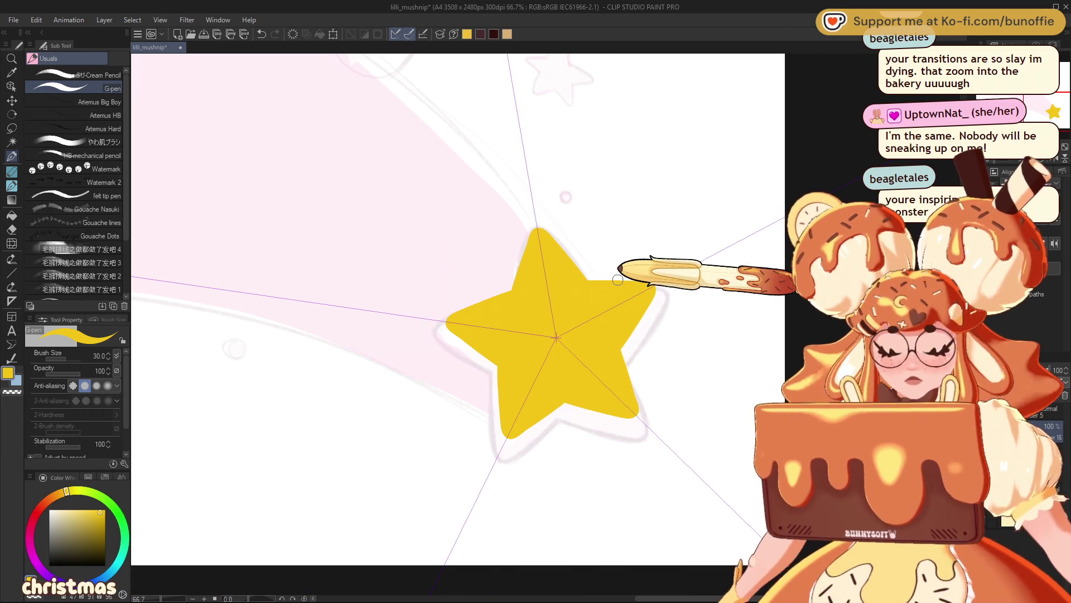
{"action": "key", "text": "bracketright"}
{"action": "key", "text": "bracketright"}
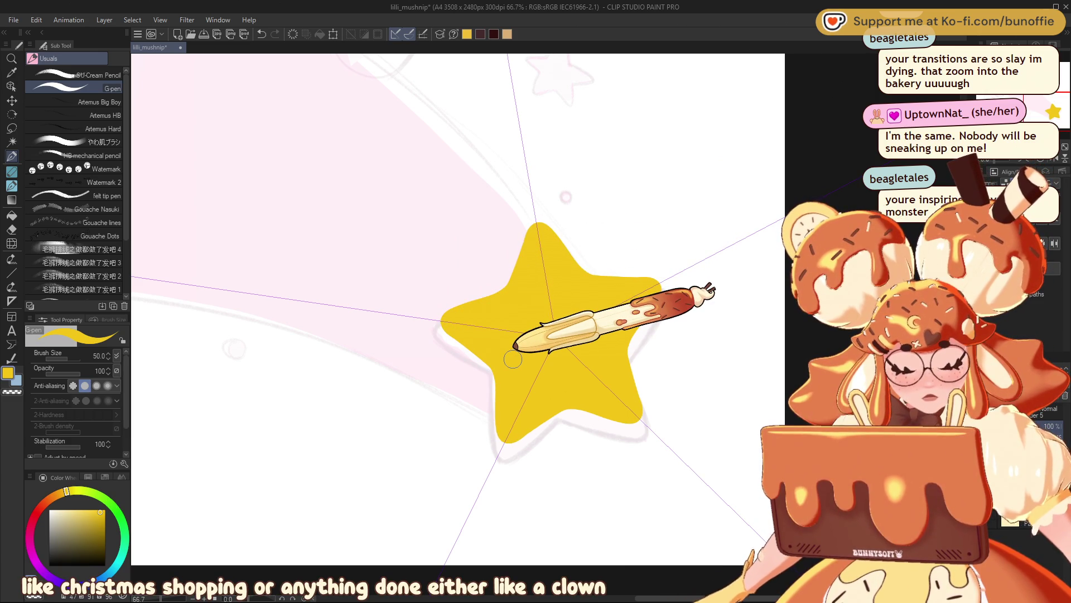
{"action": "key", "text": "ctrl+z"}
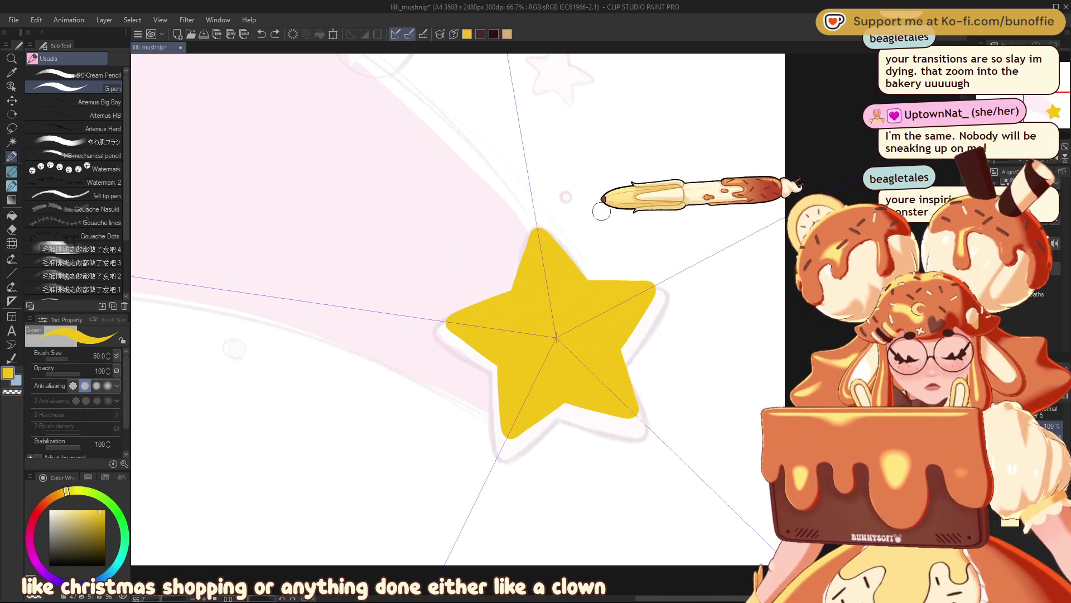
- Nudge the yellow star slightly down and scale it up to 112%
{"action": "left_click", "coordinate": [11, 100]}
{"action": "mouse_move", "coordinate": [621, 308]}
{"action": "left_mouse_down"}
{"action": "mouse_move", "coordinate": [621, 321]}
{"action": "mouse_move", "coordinate": [668, 344]}
{"action": "left_mouse_up"}
{"action": "key", "text": "ctrl+t"}
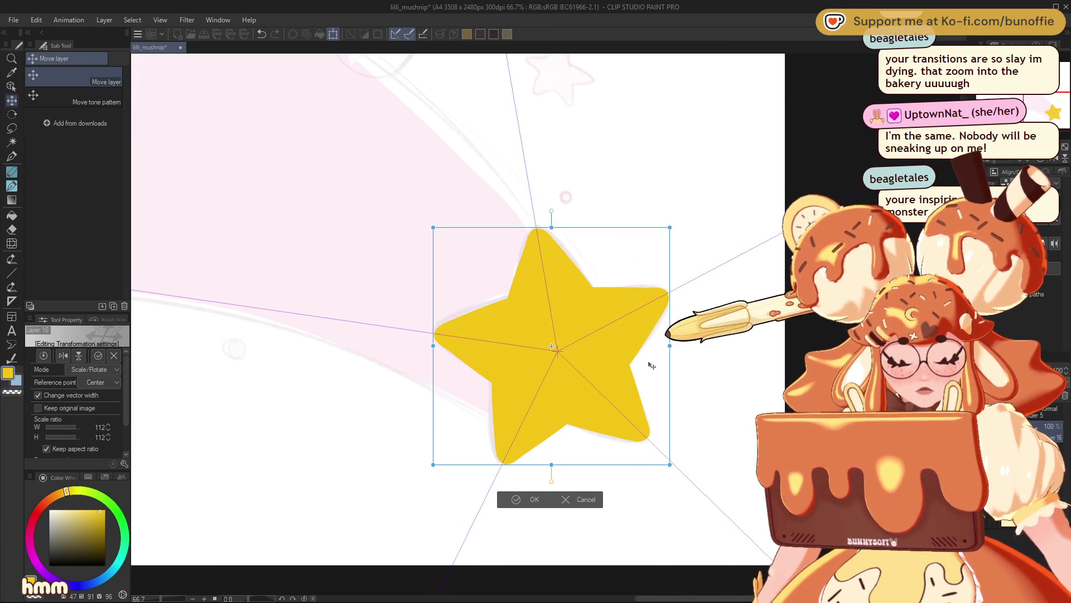
{"action": "left_click", "coordinate": [531, 500]}
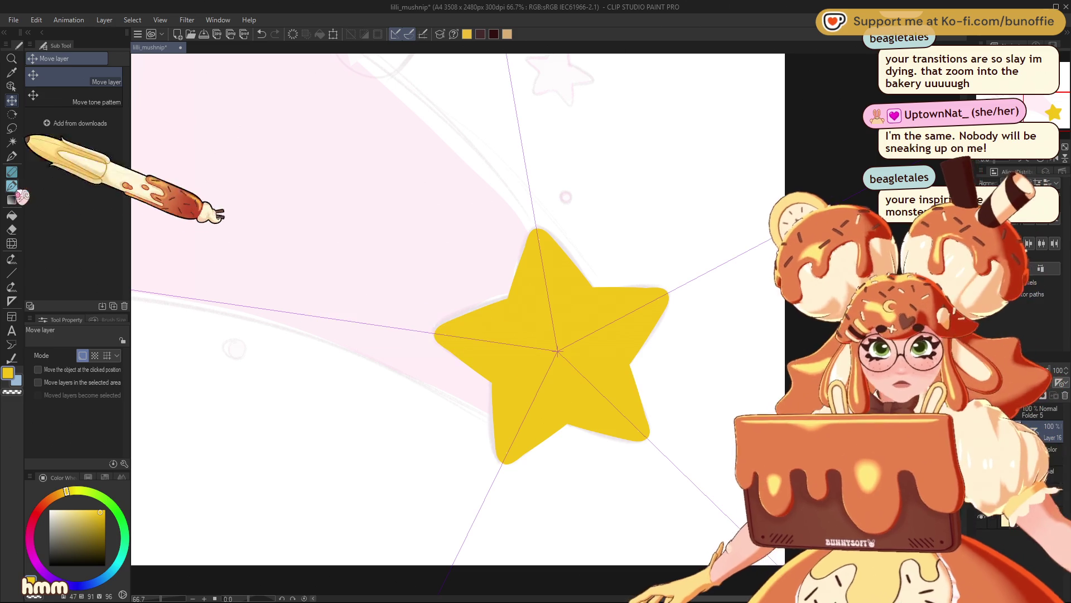
{"action": "left_click", "coordinate": [11, 156]}
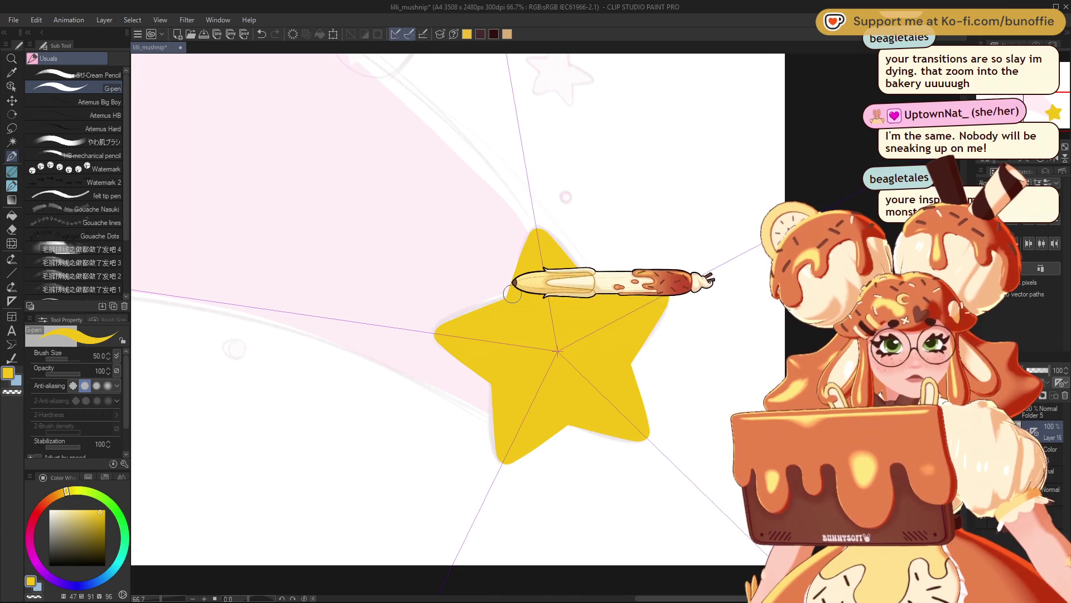
- Draw a long yellow trail outline leading to the star, then reset the canvas rotation upright
{"action": "scroll", "coordinate": [548, 324], "scroll_direction": "down", "scroll_amount": 3}
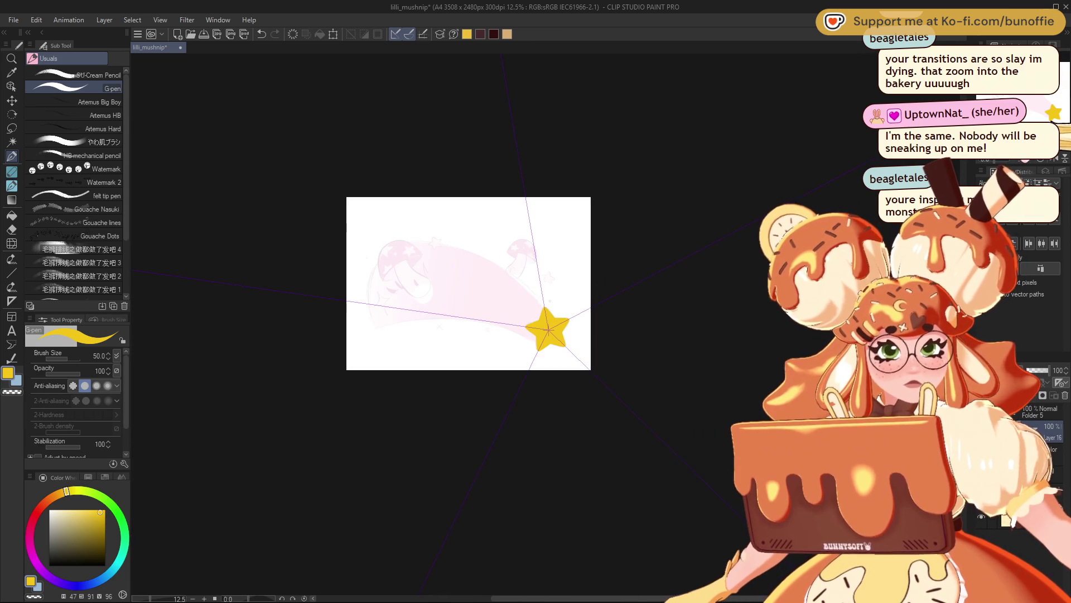
{"action": "scroll", "coordinate": [548, 324], "scroll_direction": "up", "scroll_amount": 6}
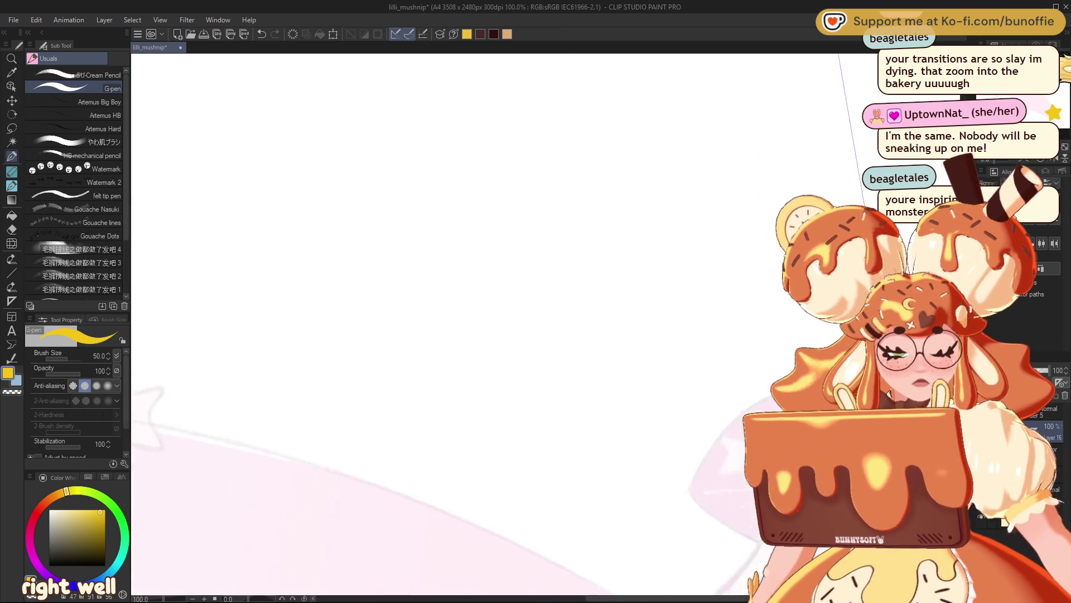
{"action": "scroll", "coordinate": [626, 489], "scroll_direction": "down", "scroll_amount": 3}
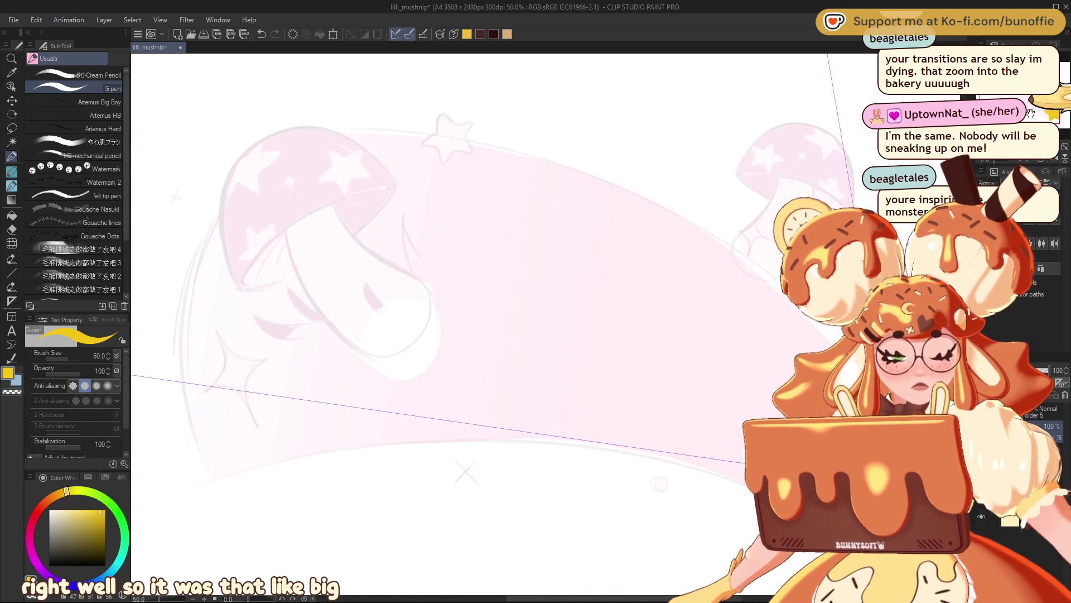
{"action": "scroll", "coordinate": [546, 327], "scroll_direction": "down", "scroll_amount": 1}
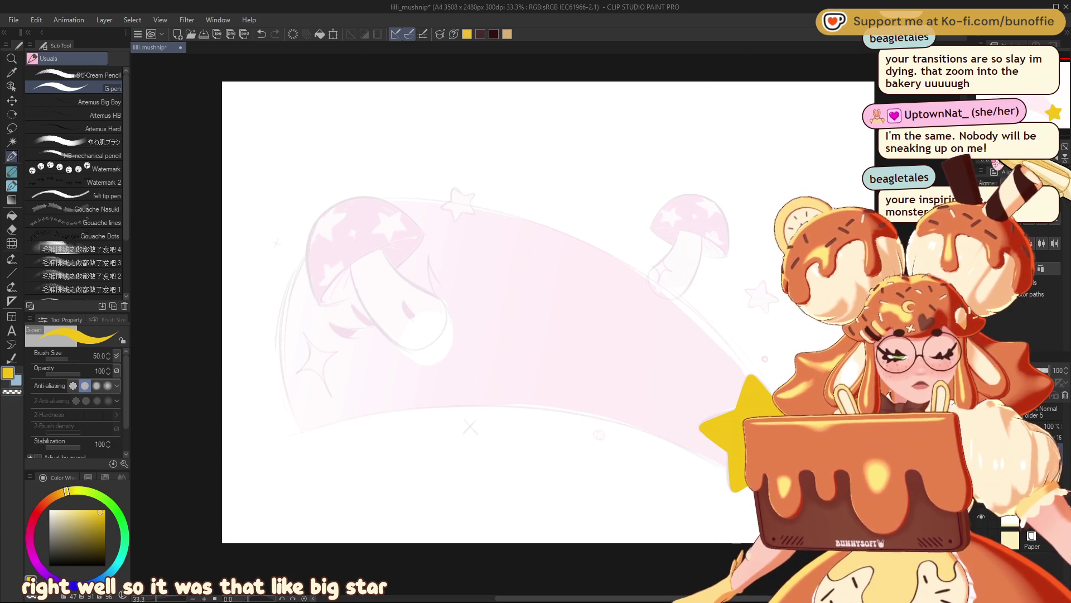
{"action": "mouse_move", "coordinate": [558, 223]}
{"action": "left_mouse_down"}
{"action": "mouse_move", "coordinate": [641, 363]}
{"action": "mouse_move", "coordinate": [681, 390]}
{"action": "left_mouse_up"}
{"action": "key", "text": "ctrl+minus"}
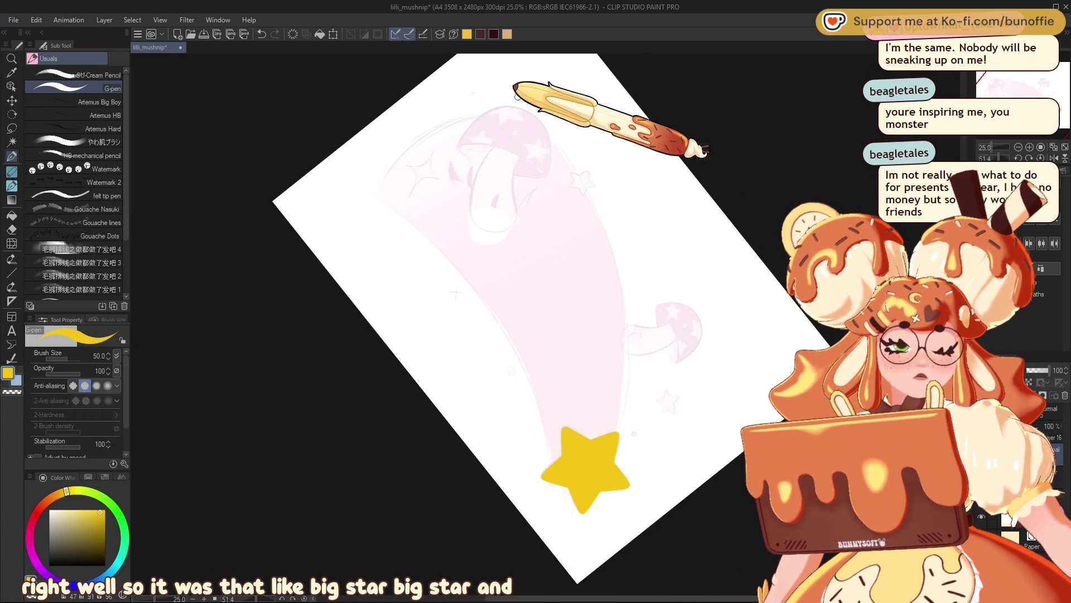
{"action": "mouse_move", "coordinate": [491, 103]}
{"action": "left_mouse_down"}
{"action": "mouse_move", "coordinate": [385, 193]}
{"action": "mouse_move", "coordinate": [551, 443]}
{"action": "mouse_move", "coordinate": [625, 354]}
{"action": "mouse_move", "coordinate": [605, 236]}
{"action": "mouse_move", "coordinate": [520, 97]}
{"action": "left_mouse_up"}
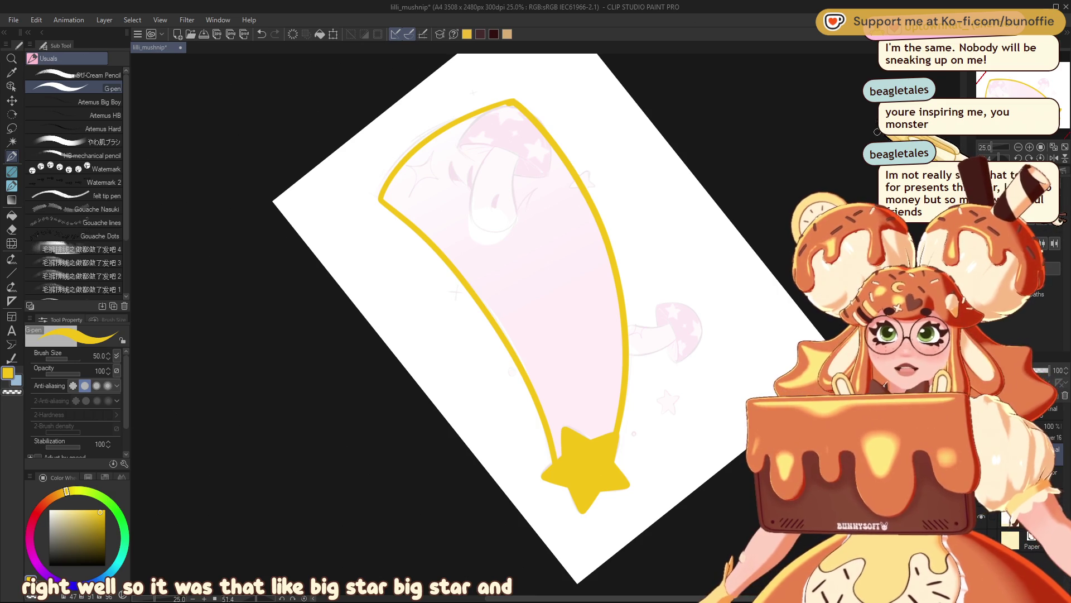
{"action": "key", "text": "ctrl+at"}
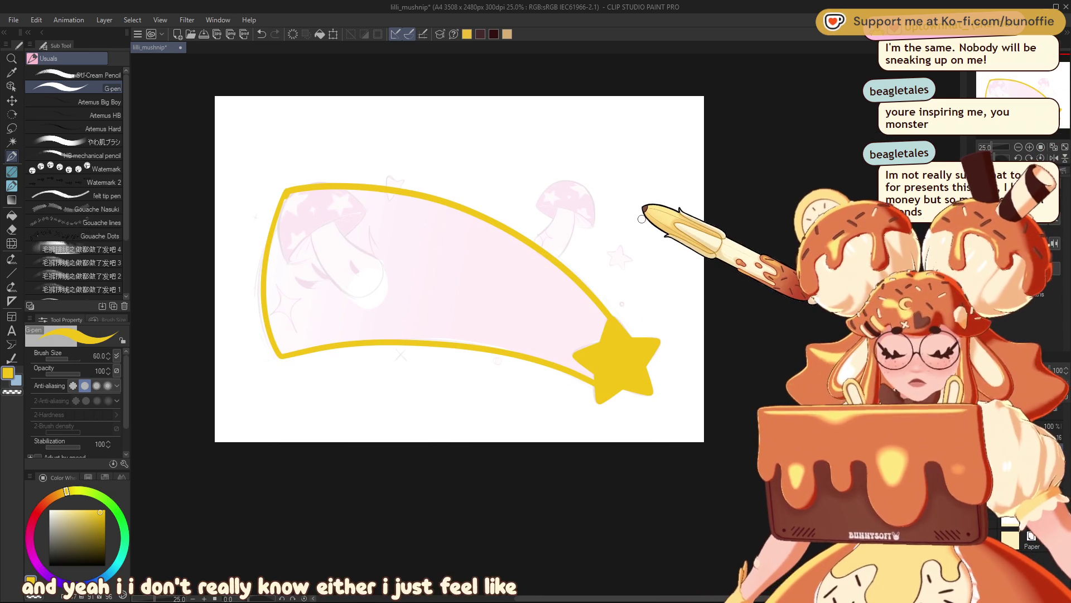
- Paint the banner interior and star tail solid yellow with an enlarged brush, redoing one stroke
{"action": "key", "text": "bracketright"}
{"action": "key", "text": "bracketright"}
{"action": "key", "text": "bracketright"}
{"action": "key", "text": "bracketright"}
{"action": "key", "text": "bracketright"}
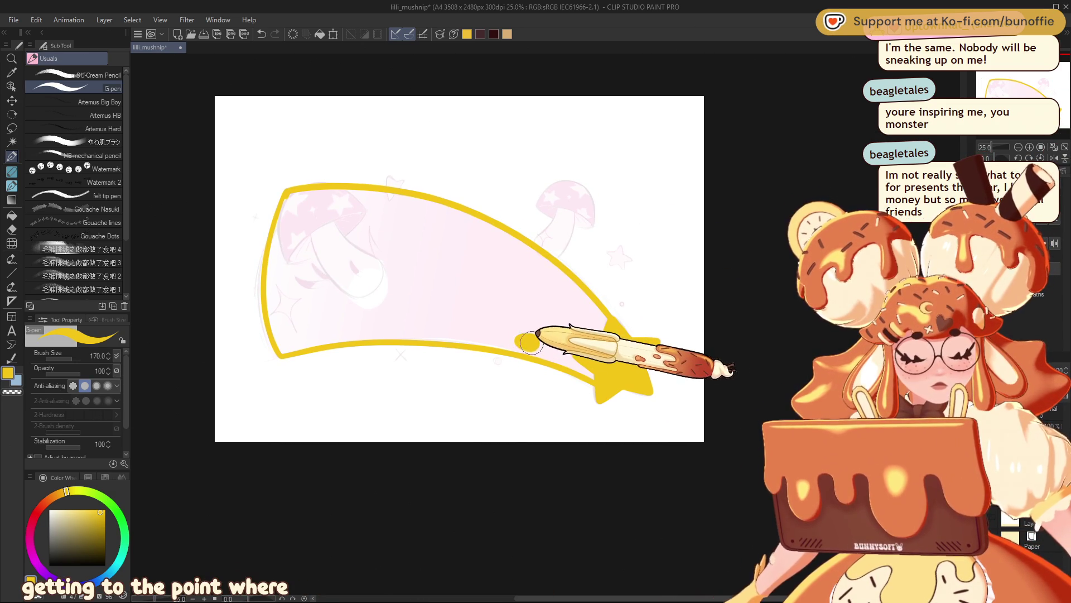
{"action": "left_click_drag", "start_coordinate": [527, 347], "coordinate": [614, 369]}
{"action": "mouse_move", "coordinate": [556, 339]}
{"action": "left_mouse_down"}
{"action": "mouse_move", "coordinate": [608, 329]}
{"action": "mouse_move", "coordinate": [490, 232]}
{"action": "mouse_move", "coordinate": [452, 221]}
{"action": "mouse_move", "coordinate": [514, 232]}
{"action": "mouse_move", "coordinate": [586, 292]}
{"action": "mouse_move", "coordinate": [477, 215]}
{"action": "left_mouse_up"}
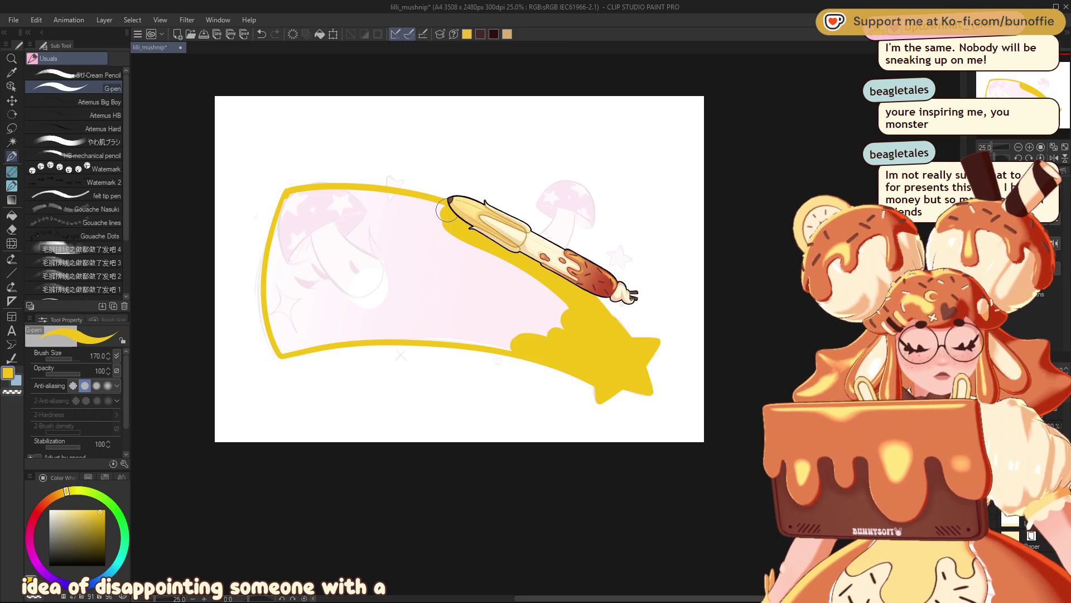
{"action": "left_click_drag", "start_coordinate": [902, 90], "coordinate": [1006, 92]}
{"action": "mouse_move", "coordinate": [557, 196]}
{"action": "left_mouse_down"}
{"action": "mouse_move", "coordinate": [500, 182]}
{"action": "mouse_move", "coordinate": [402, 190]}
{"action": "mouse_move", "coordinate": [385, 224]}
{"action": "mouse_move", "coordinate": [379, 300]}
{"action": "mouse_move", "coordinate": [390, 323]}
{"action": "mouse_move", "coordinate": [429, 336]}
{"action": "mouse_move", "coordinate": [544, 321]}
{"action": "mouse_move", "coordinate": [468, 335]}
{"action": "mouse_move", "coordinate": [603, 338]}
{"action": "mouse_move", "coordinate": [611, 325]}
{"action": "mouse_move", "coordinate": [692, 317]}
{"action": "mouse_move", "coordinate": [647, 289]}
{"action": "mouse_move", "coordinate": [627, 318]}
{"action": "mouse_move", "coordinate": [596, 328]}
{"action": "mouse_move", "coordinate": [651, 282]}
{"action": "mouse_move", "coordinate": [636, 316]}
{"action": "mouse_move", "coordinate": [669, 314]}
{"action": "mouse_move", "coordinate": [530, 210]}
{"action": "mouse_move", "coordinate": [418, 197]}
{"action": "mouse_move", "coordinate": [398, 239]}
{"action": "mouse_move", "coordinate": [397, 321]}
{"action": "mouse_move", "coordinate": [597, 304]}
{"action": "mouse_move", "coordinate": [616, 287]}
{"action": "mouse_move", "coordinate": [599, 296]}
{"action": "mouse_move", "coordinate": [569, 273]}
{"action": "mouse_move", "coordinate": [569, 307]}
{"action": "mouse_move", "coordinate": [530, 234]}
{"action": "left_mouse_up"}
{"action": "mouse_move", "coordinate": [532, 310]}
{"action": "left_mouse_down"}
{"action": "mouse_move", "coordinate": [521, 230]}
{"action": "mouse_move", "coordinate": [510, 232]}
{"action": "mouse_move", "coordinate": [490, 313]}
{"action": "mouse_move", "coordinate": [488, 226]}
{"action": "mouse_move", "coordinate": [474, 292]}
{"action": "mouse_move", "coordinate": [455, 246]}
{"action": "mouse_move", "coordinate": [455, 285]}
{"action": "mouse_move", "coordinate": [475, 303]}
{"action": "mouse_move", "coordinate": [420, 302]}
{"action": "mouse_move", "coordinate": [474, 282]}
{"action": "mouse_move", "coordinate": [399, 296]}
{"action": "mouse_move", "coordinate": [438, 271]}
{"action": "mouse_move", "coordinate": [461, 225]}
{"action": "mouse_move", "coordinate": [412, 278]}
{"action": "mouse_move", "coordinate": [461, 214]}
{"action": "mouse_move", "coordinate": [399, 302]}
{"action": "mouse_move", "coordinate": [463, 206]}
{"action": "mouse_move", "coordinate": [402, 301]}
{"action": "mouse_move", "coordinate": [456, 240]}
{"action": "mouse_move", "coordinate": [452, 251]}
{"action": "mouse_move", "coordinate": [455, 218]}
{"action": "mouse_move", "coordinate": [410, 224]}
{"action": "mouse_move", "coordinate": [399, 276]}
{"action": "mouse_move", "coordinate": [443, 210]}
{"action": "mouse_move", "coordinate": [413, 222]}
{"action": "mouse_move", "coordinate": [406, 287]}
{"action": "mouse_move", "coordinate": [443, 230]}
{"action": "left_mouse_up"}
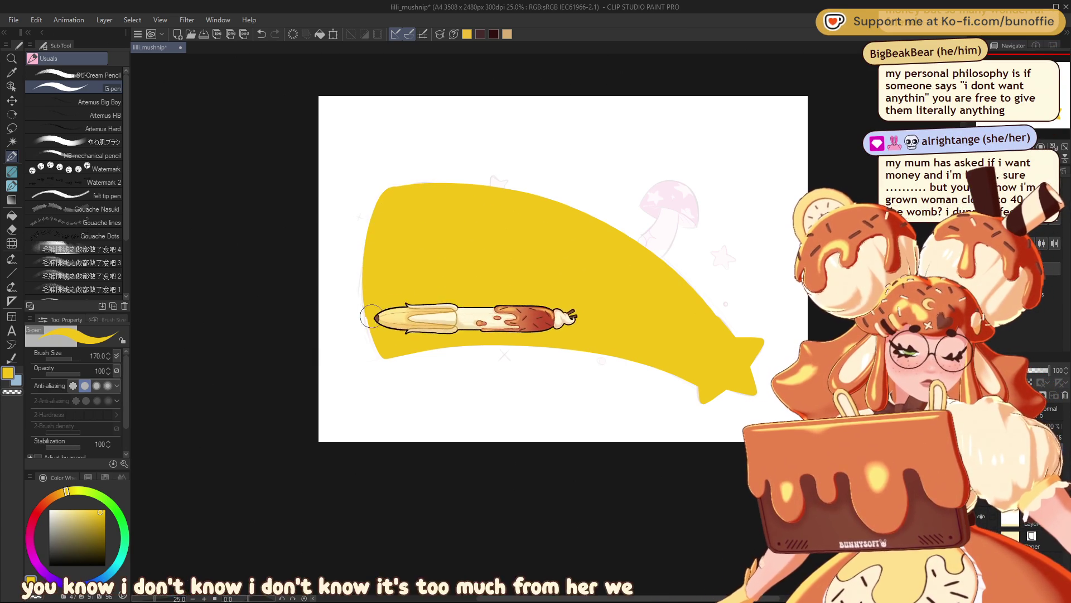
{"action": "key", "text": "ctrl+z"}
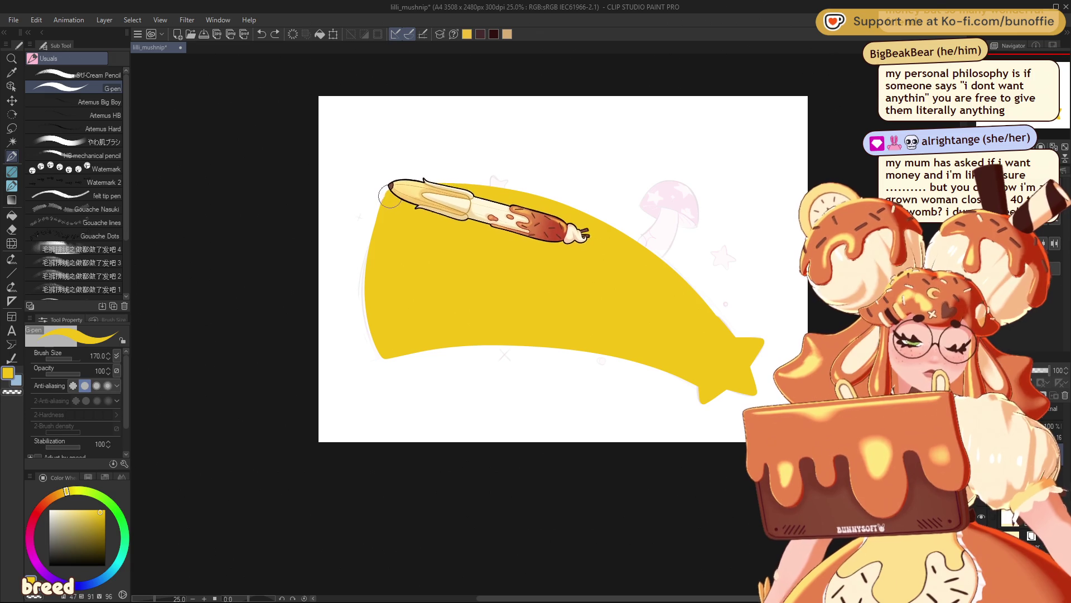
{"action": "mouse_move", "coordinate": [386, 352]}
{"action": "left_mouse_down"}
{"action": "mouse_move", "coordinate": [401, 260]}
{"action": "mouse_move", "coordinate": [389, 195]}
{"action": "mouse_move", "coordinate": [421, 185]}
{"action": "left_mouse_up"}
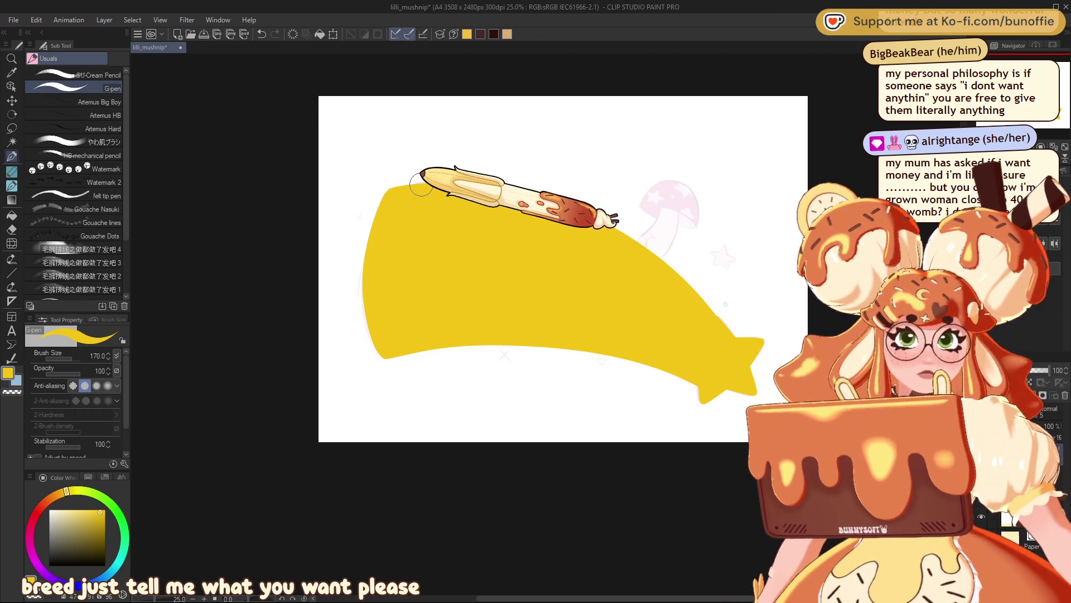
{"action": "key", "text": "c"}
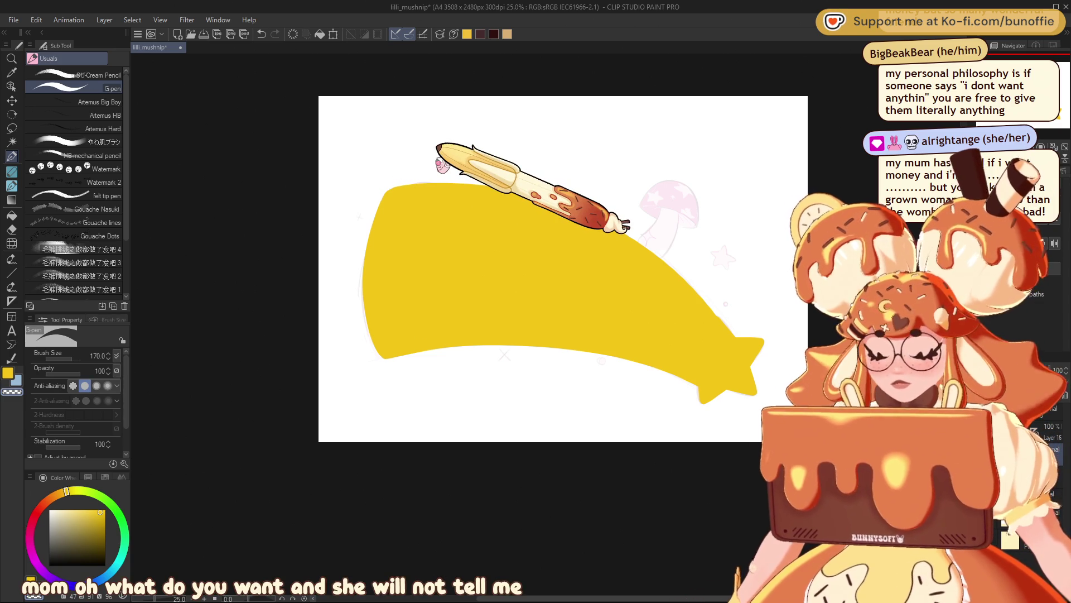
{"action": "key", "text": "ctrl+t"}
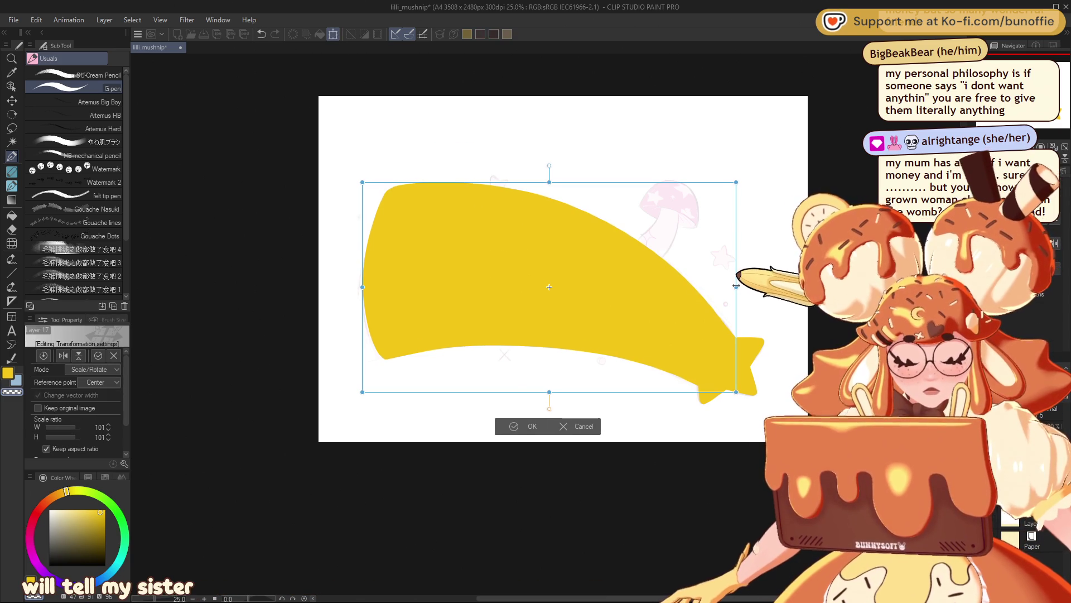
- Commit the banner transform at a 101% scale ratio
{"action": "left_click", "coordinate": [511, 425]}
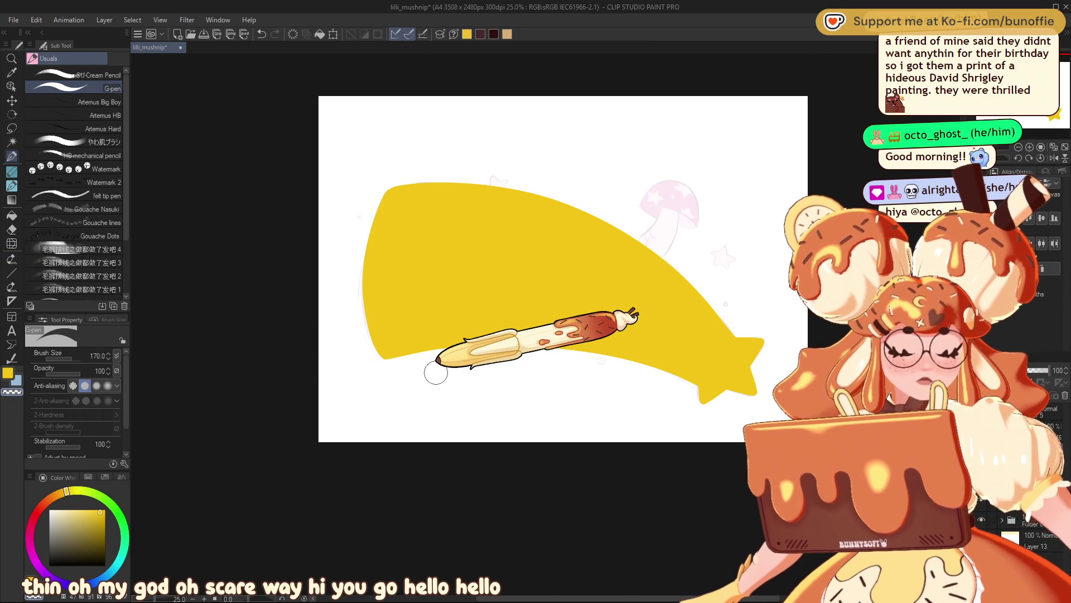
{"action": "left_click_drag", "start_coordinate": [504, 355], "coordinate": [510, 378]}
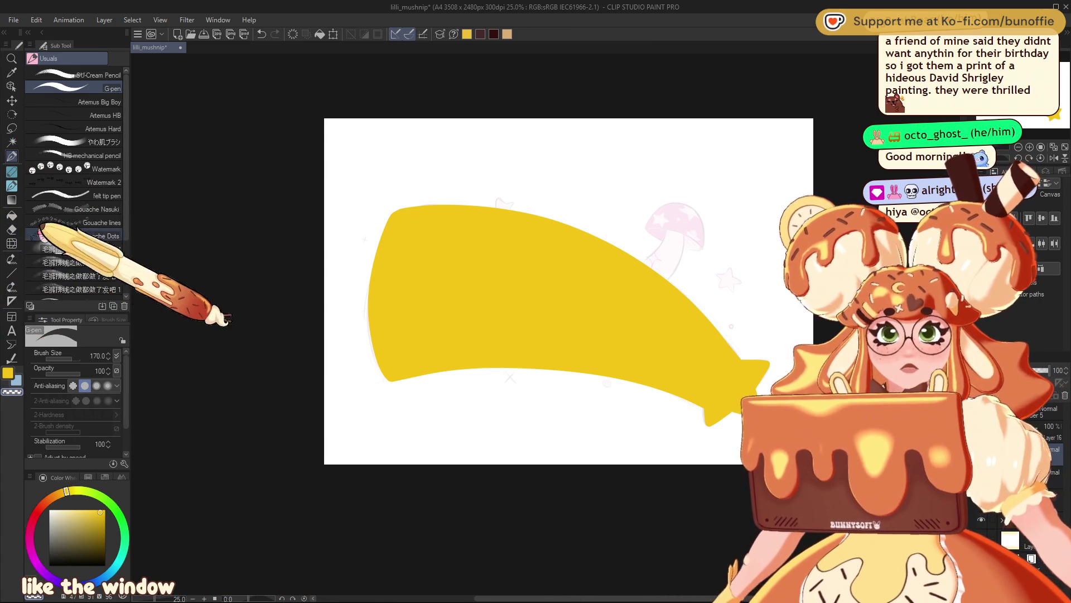
- Choose the Lasso selection sub tool and pan the canvas down and left
{"action": "left_click", "coordinate": [11, 128]}
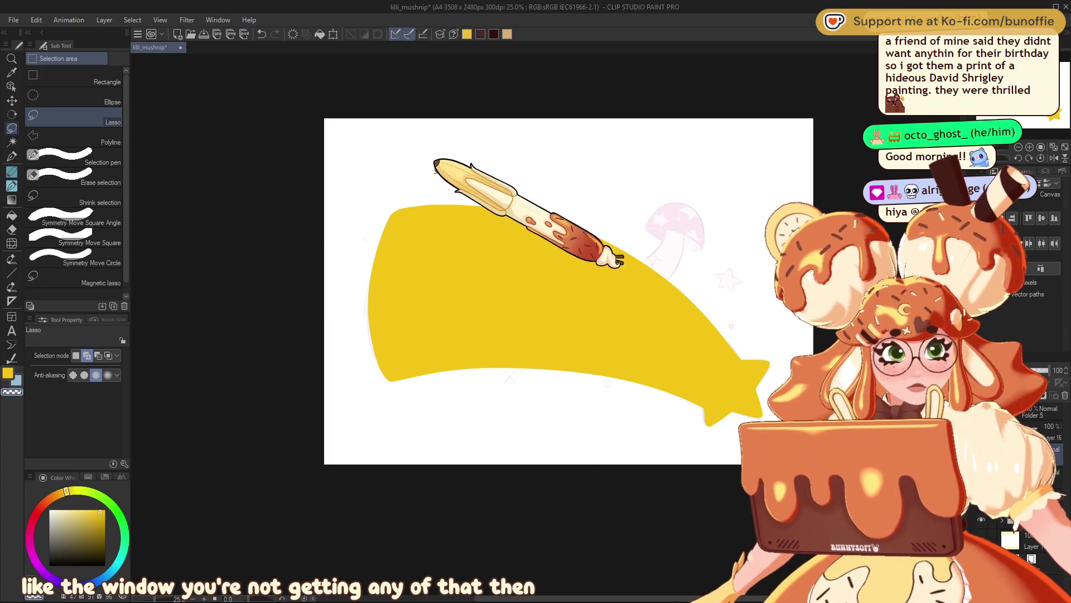
{"action": "left_click_drag", "start_coordinate": [558, 307], "coordinate": [535, 329]}
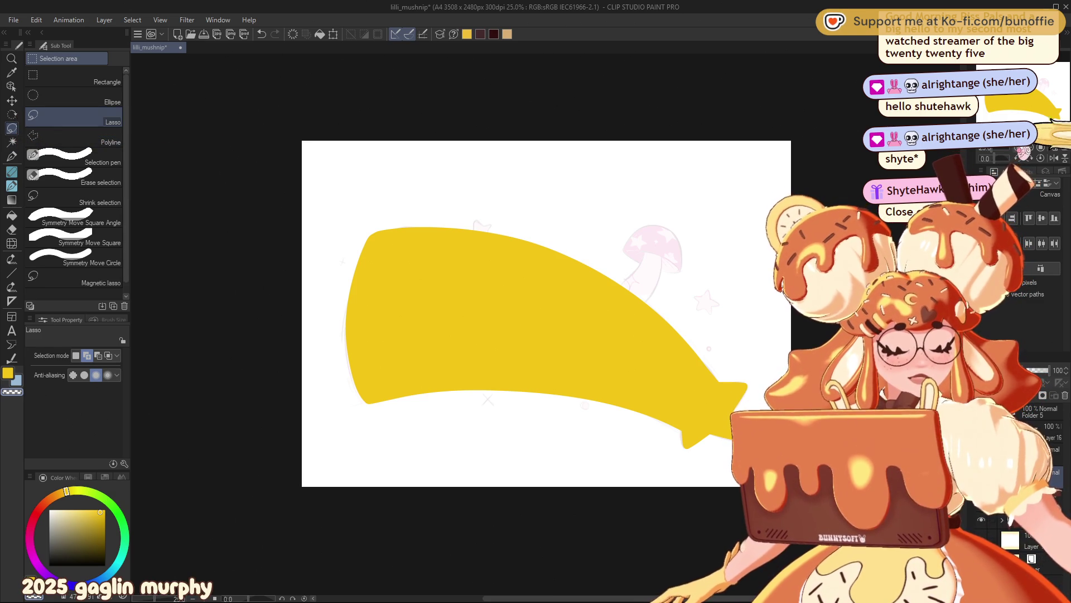
- Fade the yellow banner out along its length with the Gradient erase preset
{"action": "left_click", "coordinate": [1022, 150]}
{"action": "scroll", "coordinate": [1033, 95], "scroll_direction": "up", "scroll_amount": 4}
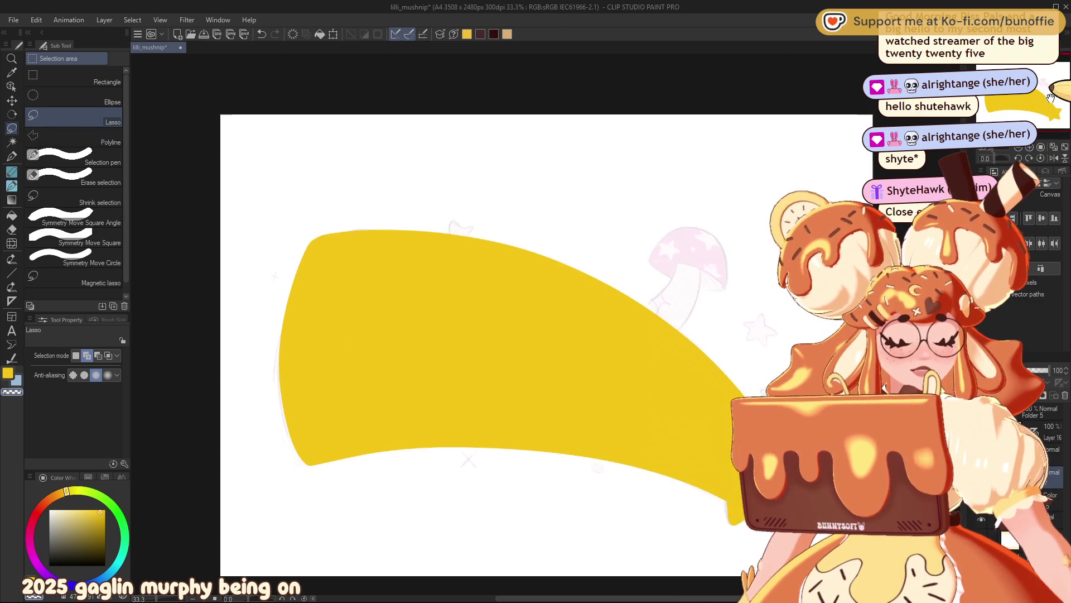
{"action": "left_click", "coordinate": [11, 200]}
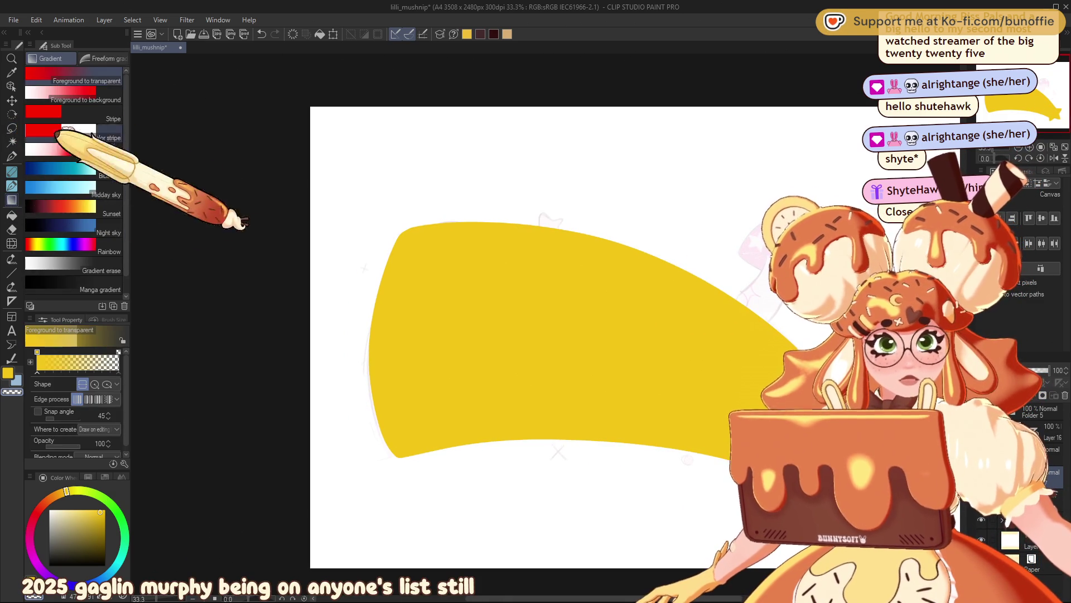
{"action": "left_click", "coordinate": [101, 270]}
{"action": "mouse_move", "coordinate": [346, 340]}
{"action": "left_mouse_down"}
{"action": "mouse_move", "coordinate": [704, 391]}
{"action": "mouse_move", "coordinate": [697, 397]}
{"action": "left_mouse_up"}
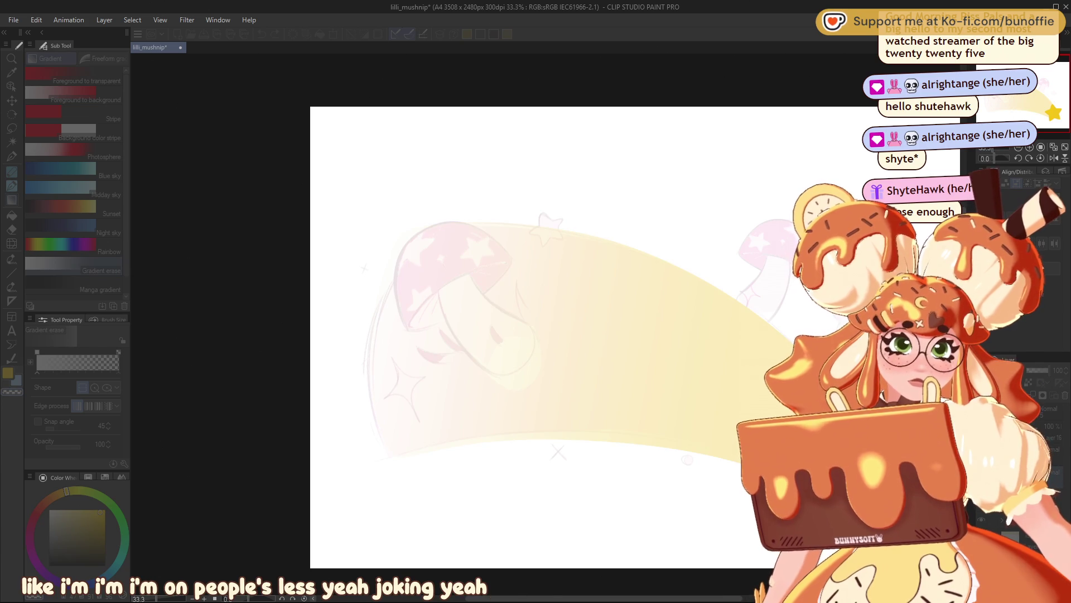
{"action": "key", "text": "Return"}
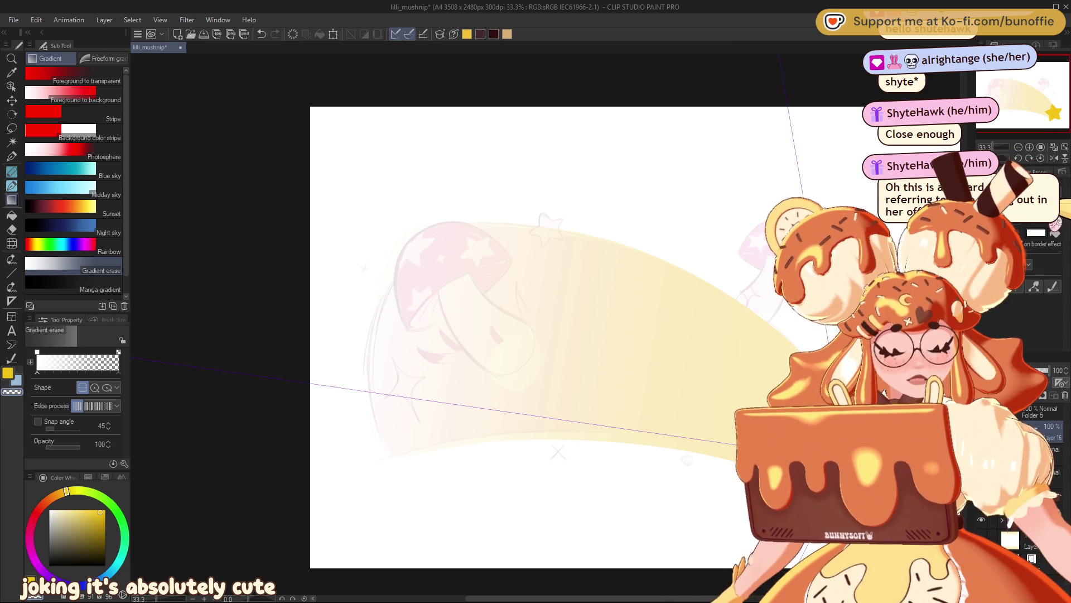
- Shift the drawing colour from black through dark and reddish brown to pink-red
{"action": "key", "text": "d"}
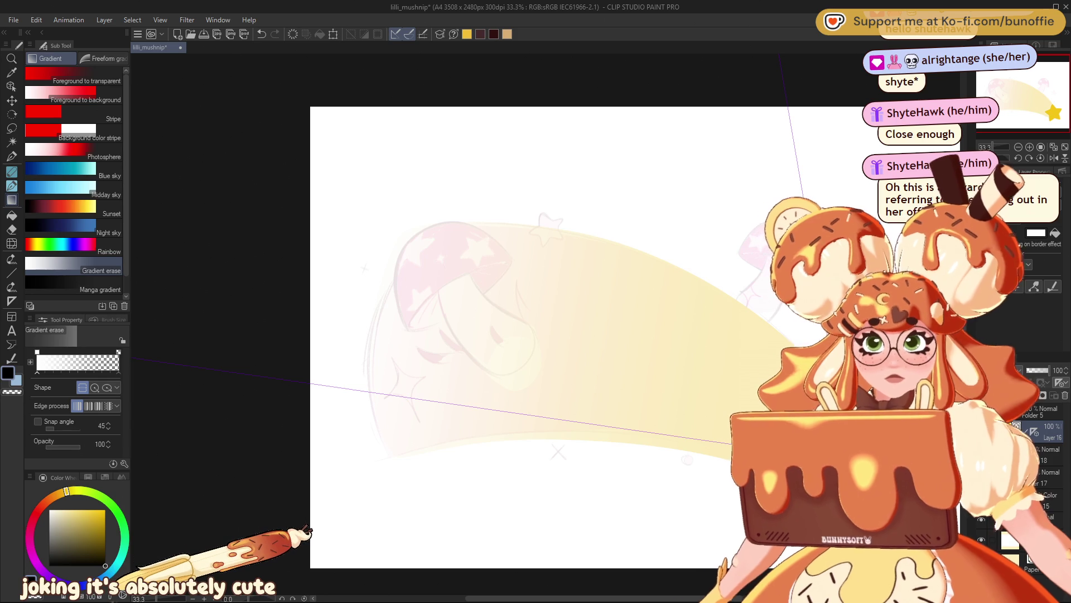
{"action": "left_click", "coordinate": [105, 552]}
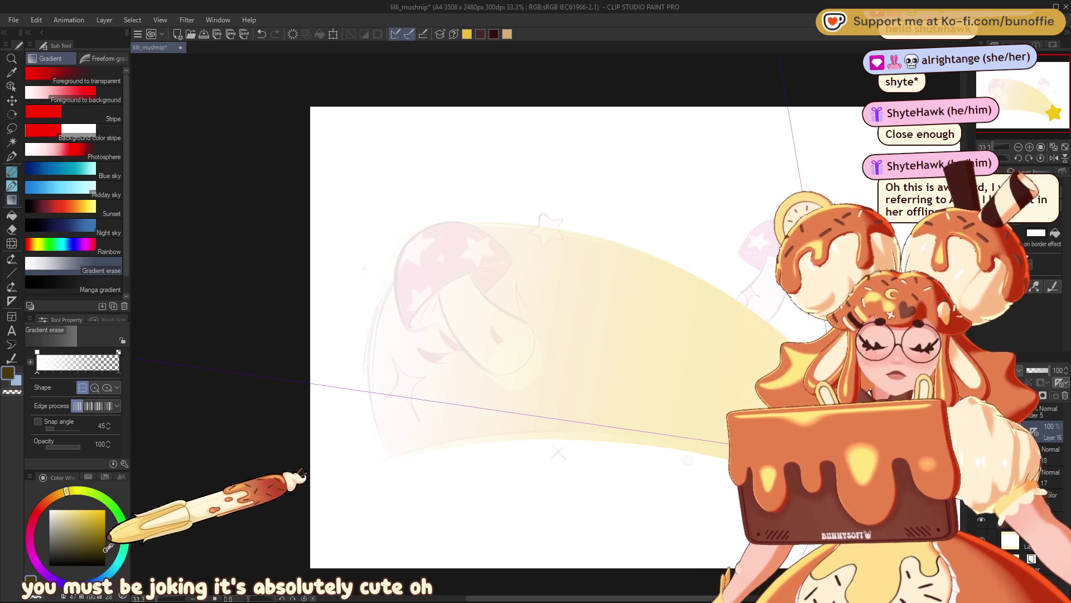
{"action": "left_click", "coordinate": [60, 501]}
{"action": "left_click", "coordinate": [102, 535]}
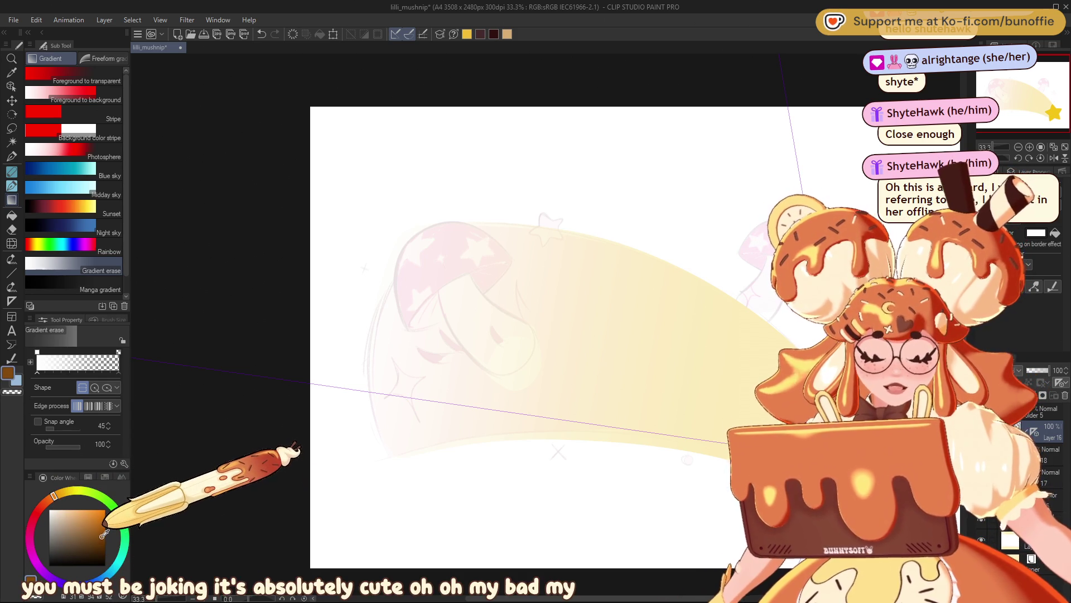
{"action": "left_click", "coordinate": [53, 504]}
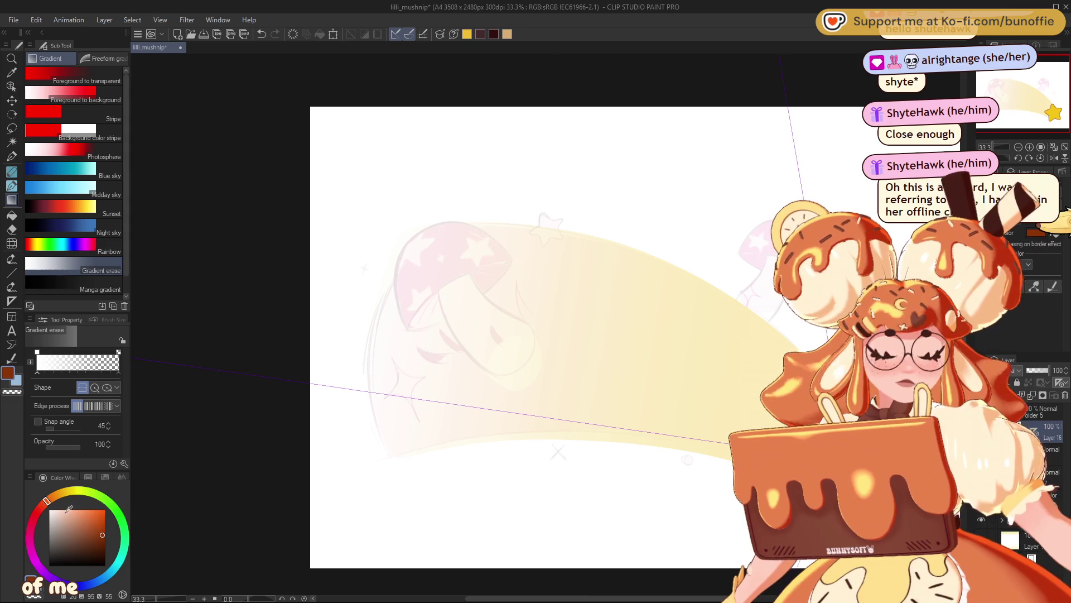
{"action": "left_click", "coordinate": [32, 521]}
{"action": "left_click", "coordinate": [91, 512]}
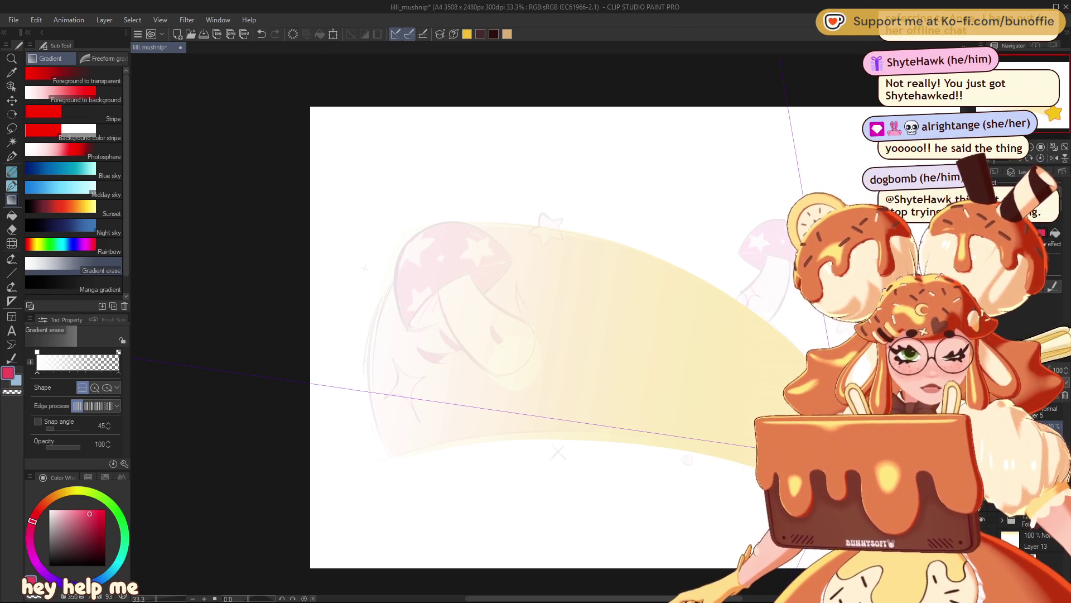
- Drag across the canvas, then bring the yellow star at the trail's end into view
{"action": "left_click_drag", "start_coordinate": [756, 446], "coordinate": [756, 447]}
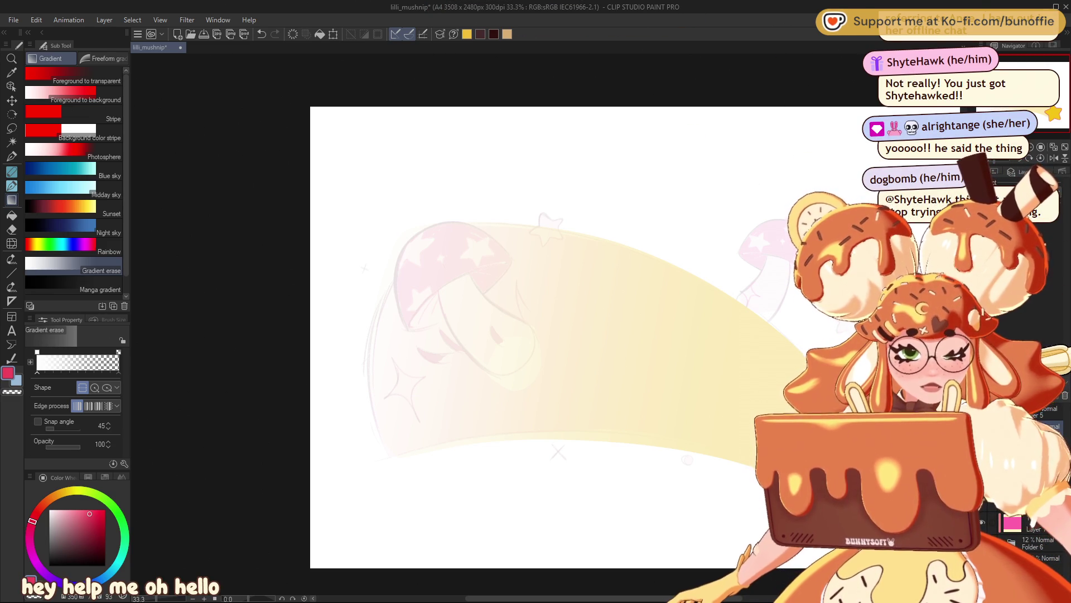
{"action": "left_click_drag", "start_coordinate": [134, 358], "coordinate": [845, 459]}
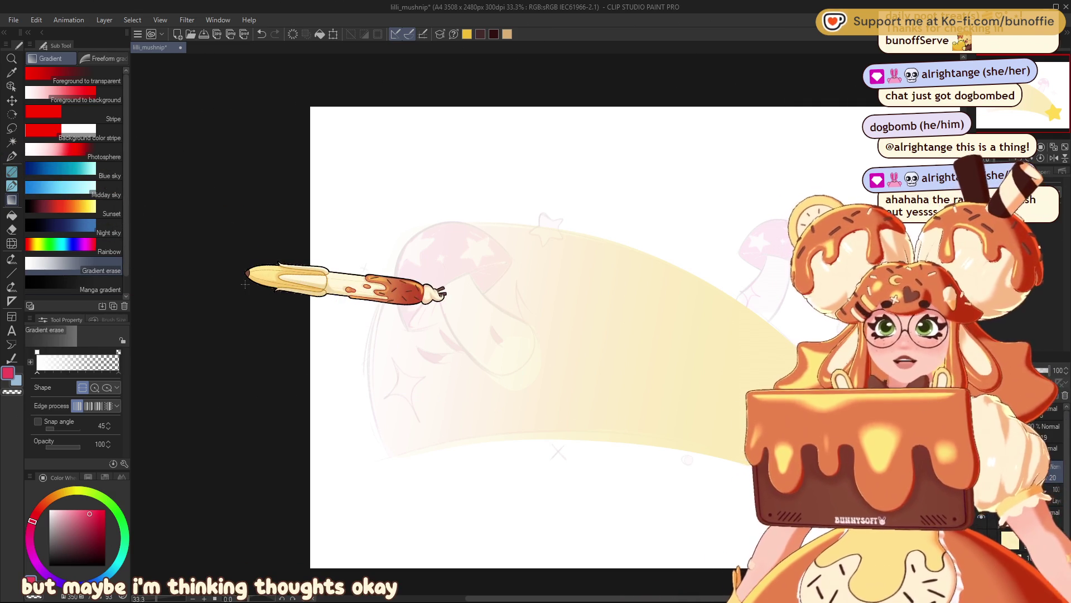
{"action": "scroll", "coordinate": [806, 356], "scroll_direction": "up", "scroll_amount": 1}
{"action": "left_click_drag", "start_coordinate": [806, 356], "coordinate": [557, 196]}
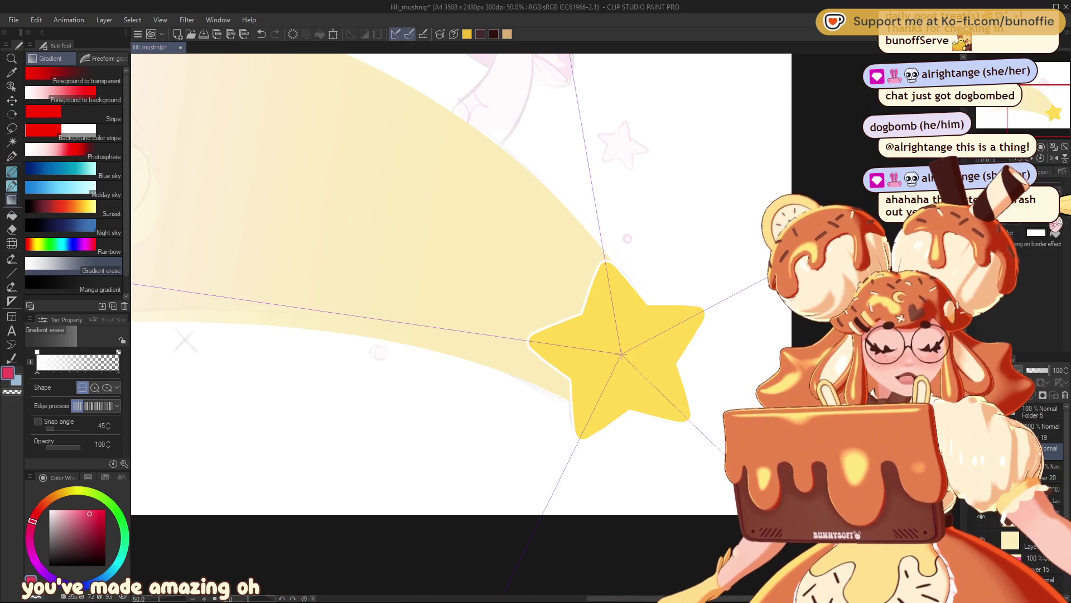
- Give the star a pink-red outline and a bottom-to-top pink-to-yellow gradient fill
{"action": "left_click", "coordinate": [1036, 233]}
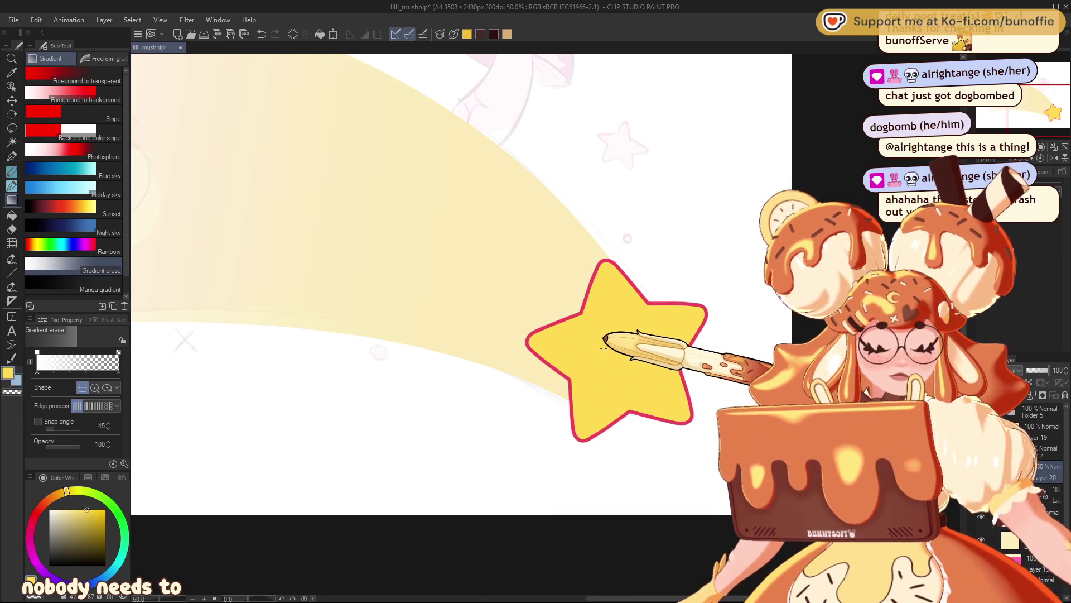
{"action": "left_click", "coordinate": [79, 509]}
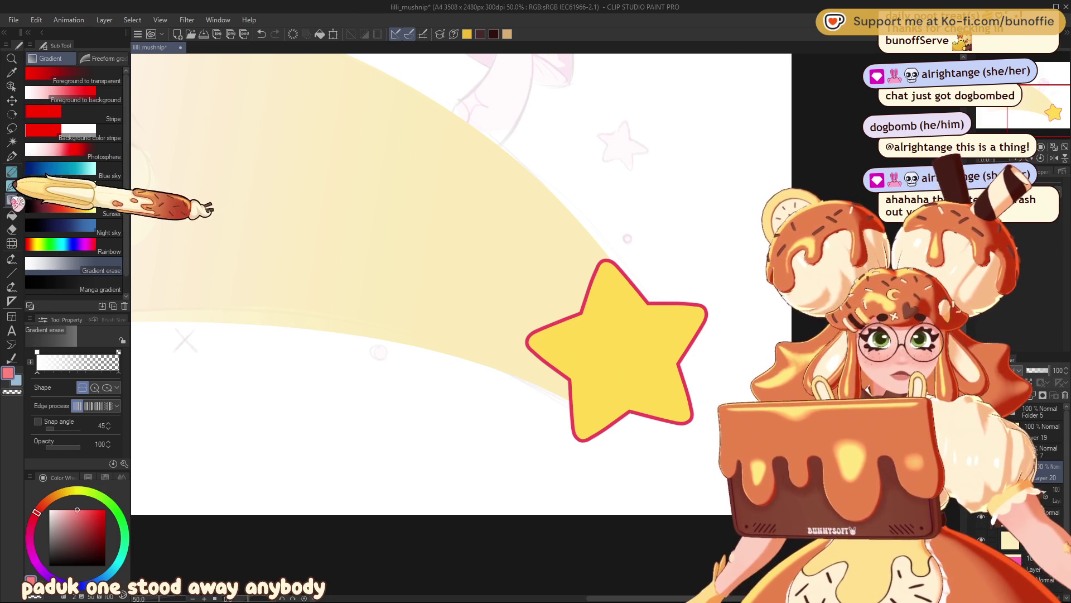
{"action": "left_click", "coordinate": [72, 76]}
{"action": "left_click_drag", "start_coordinate": [593, 285], "coordinate": [609, 179]}
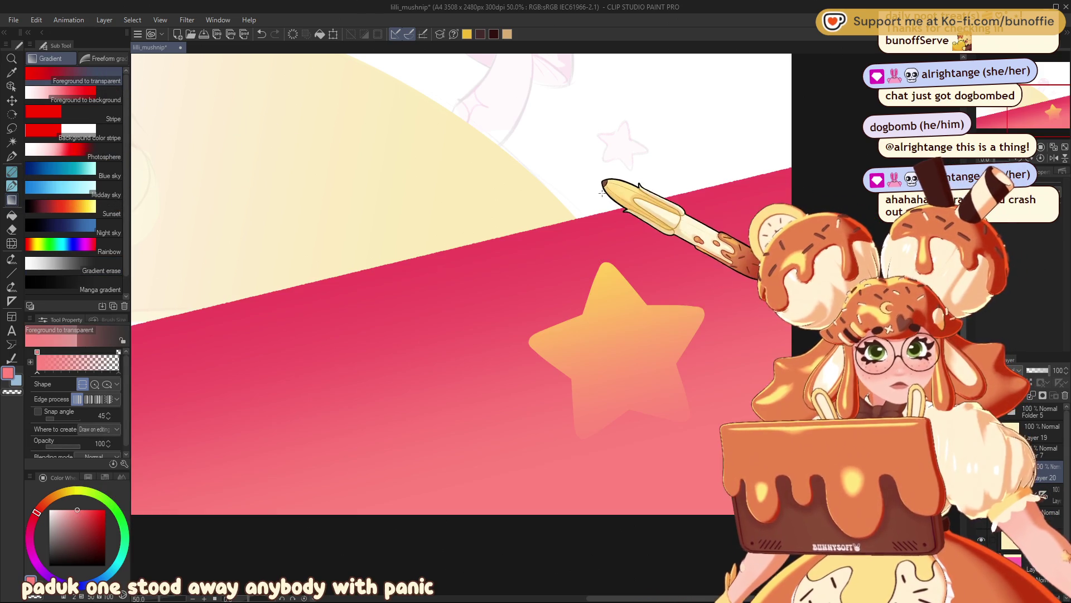
{"action": "key", "text": "ctrl+z"}
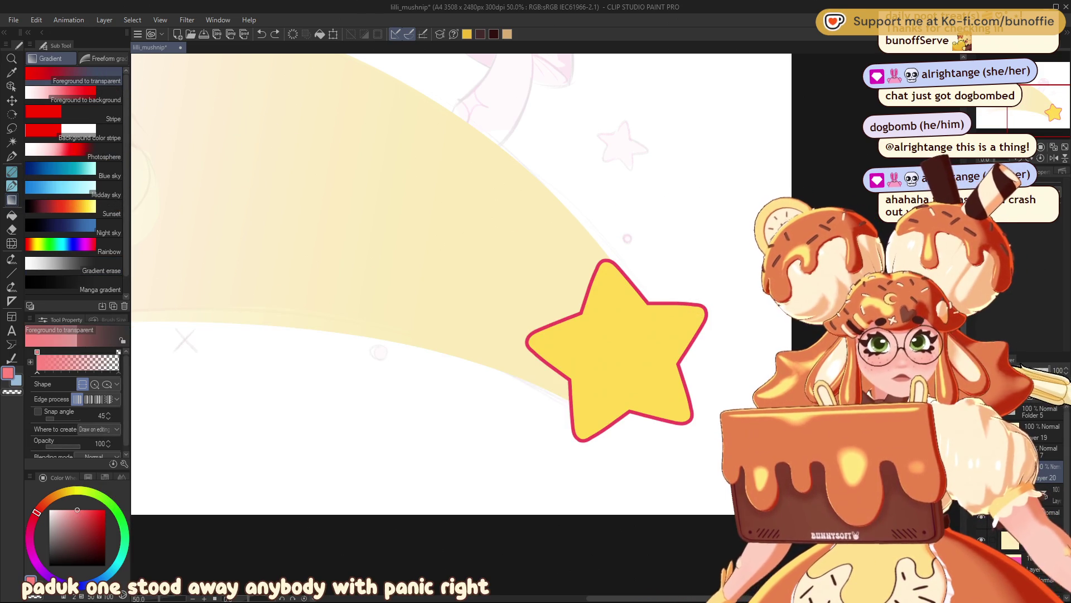
{"action": "left_click_drag", "start_coordinate": [617, 439], "coordinate": [606, 240]}
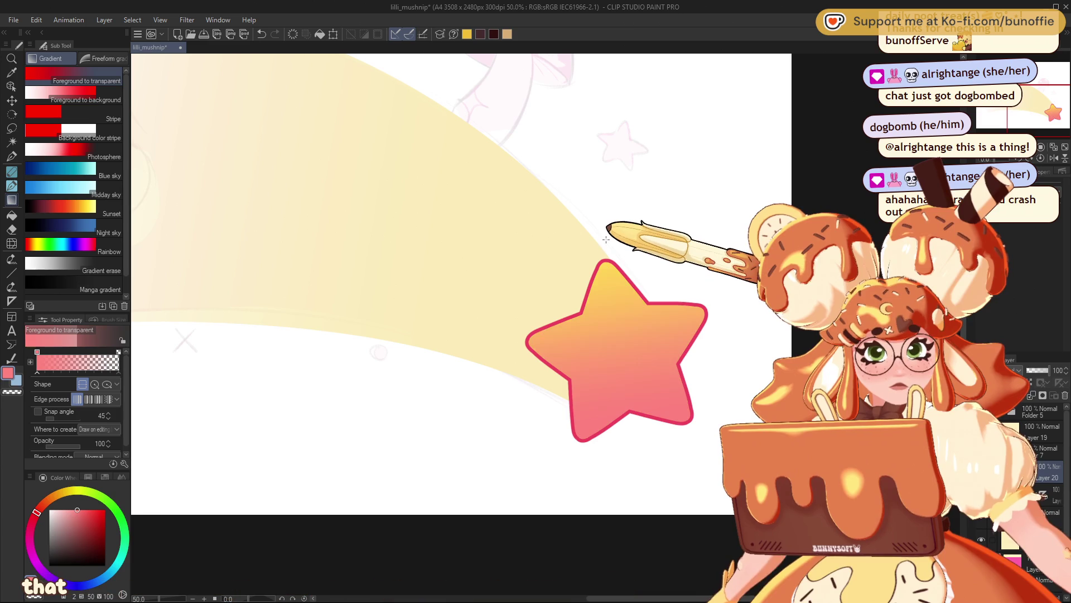
{"action": "key", "text": "ctrl+z"}
{"action": "mouse_move", "coordinate": [636, 436]}
{"action": "left_mouse_down"}
{"action": "mouse_move", "coordinate": [617, 253]}
{"action": "mouse_move", "coordinate": [607, 256]}
{"action": "left_mouse_up"}
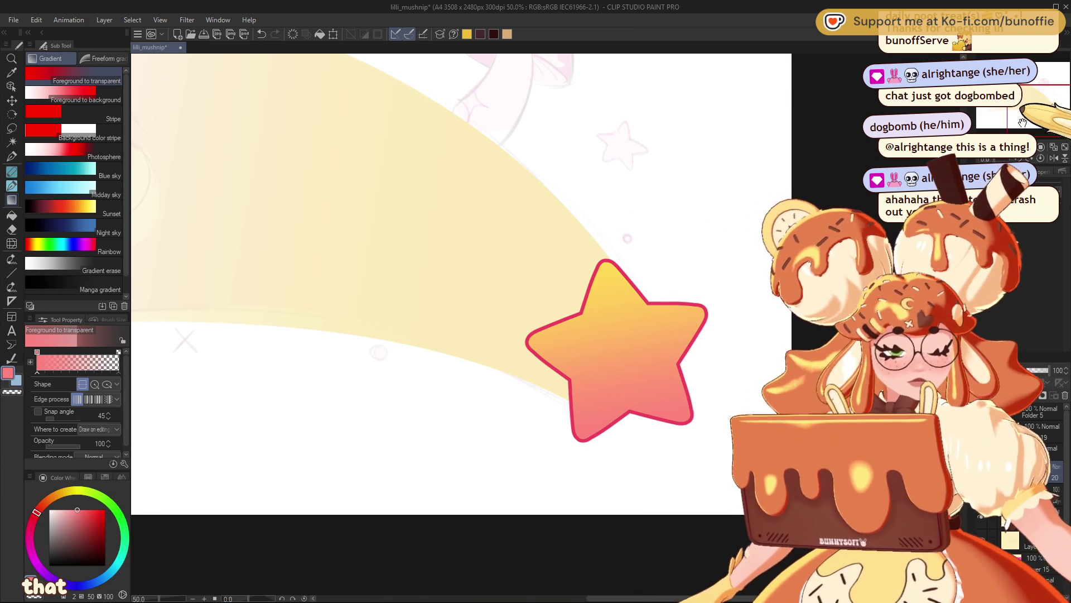
- Zoom to 100% on the star, centre it left, and pick the Move layer tool
{"action": "key", "text": "ctrl+alt+0"}
{"action": "left_click_drag", "start_coordinate": [1034, 111], "coordinate": [1036, 102]}
{"action": "left_click", "coordinate": [12, 100]}
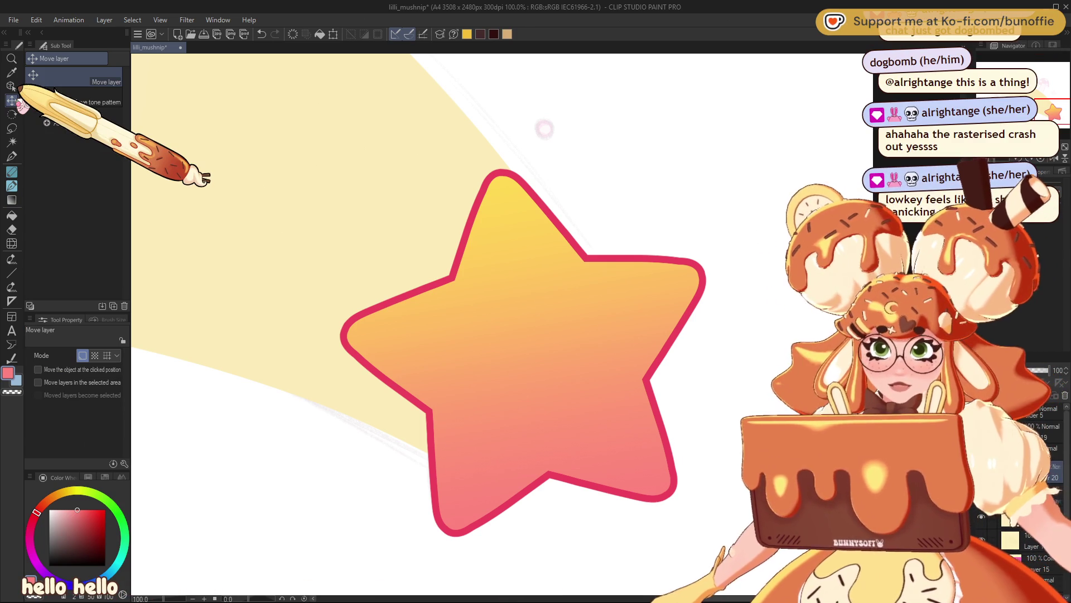
- Paint yellow inside the star's left tip with a smaller G-pen, comparing via undo/redo
{"action": "left_click", "coordinate": [12, 156]}
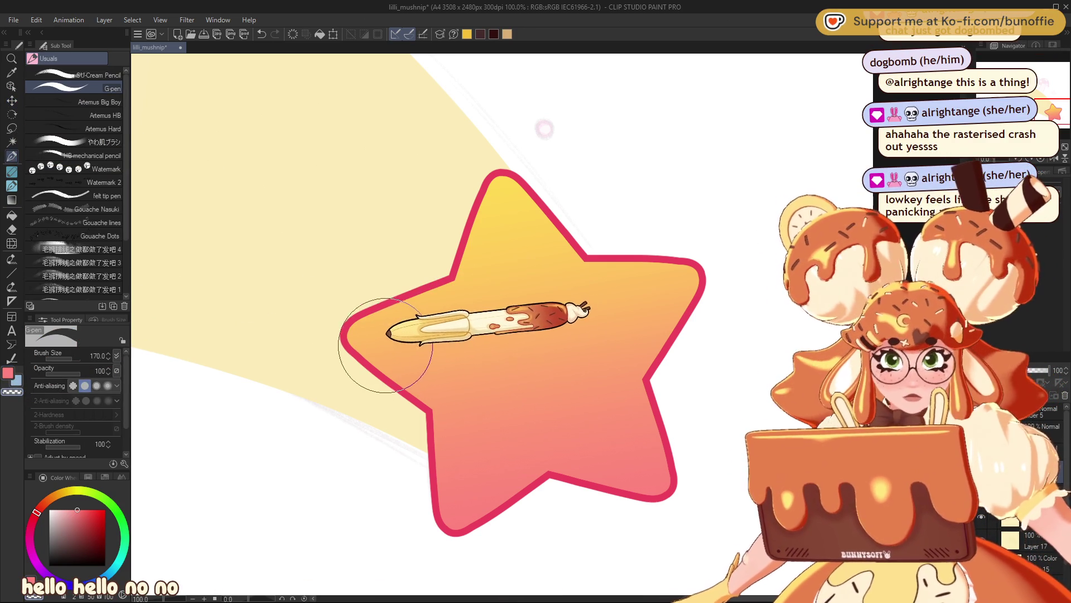
{"action": "key", "text": "bracketleft"}
{"action": "key", "text": "bracketleft"}
{"action": "key", "text": "bracketleft"}
{"action": "key", "text": "bracketleft"}
{"action": "mouse_move", "coordinate": [358, 332]}
{"action": "left_mouse_down"}
{"action": "mouse_move", "coordinate": [425, 416]}
{"action": "mouse_move", "coordinate": [442, 509]}
{"action": "mouse_move", "coordinate": [506, 568]}
{"action": "mouse_move", "coordinate": [447, 521]}
{"action": "mouse_move", "coordinate": [530, 484]}
{"action": "mouse_move", "coordinate": [664, 454]}
{"action": "left_mouse_up"}
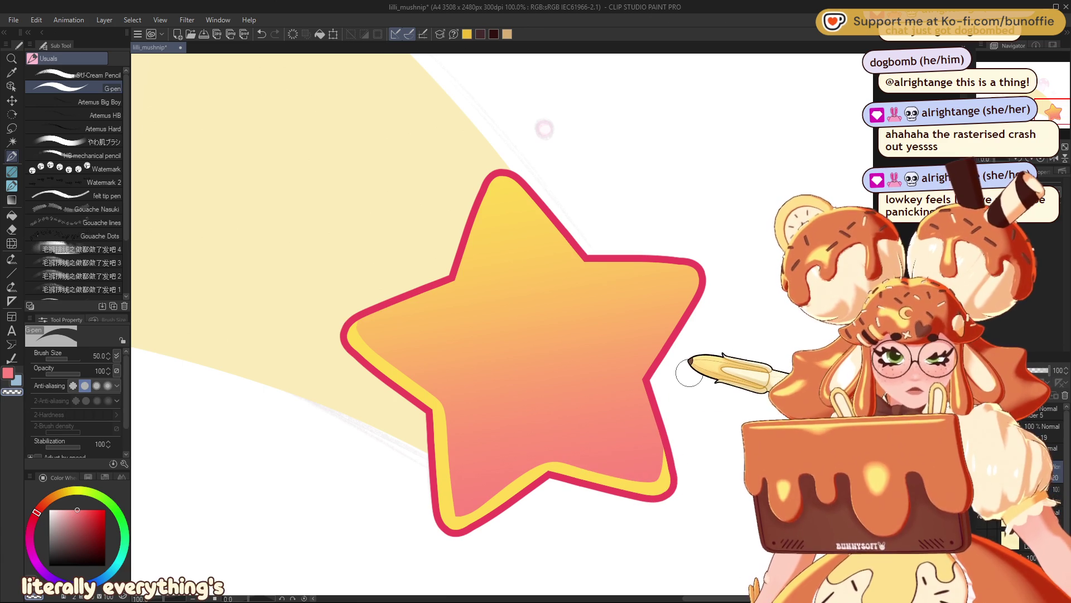
{"action": "key", "text": "ctrl+z"}
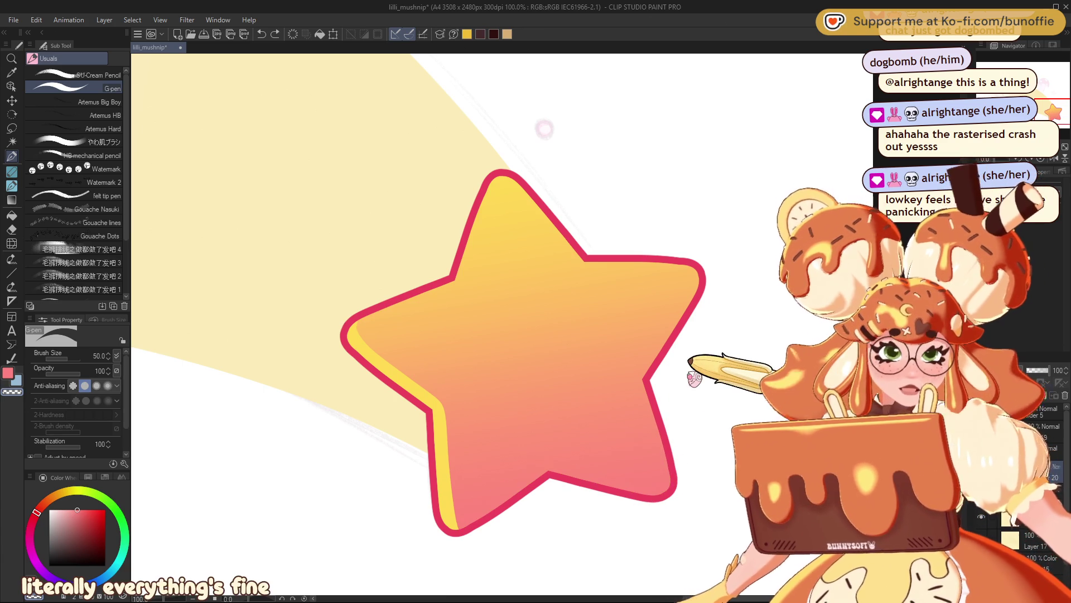
{"action": "key", "text": "ctrl+z"}
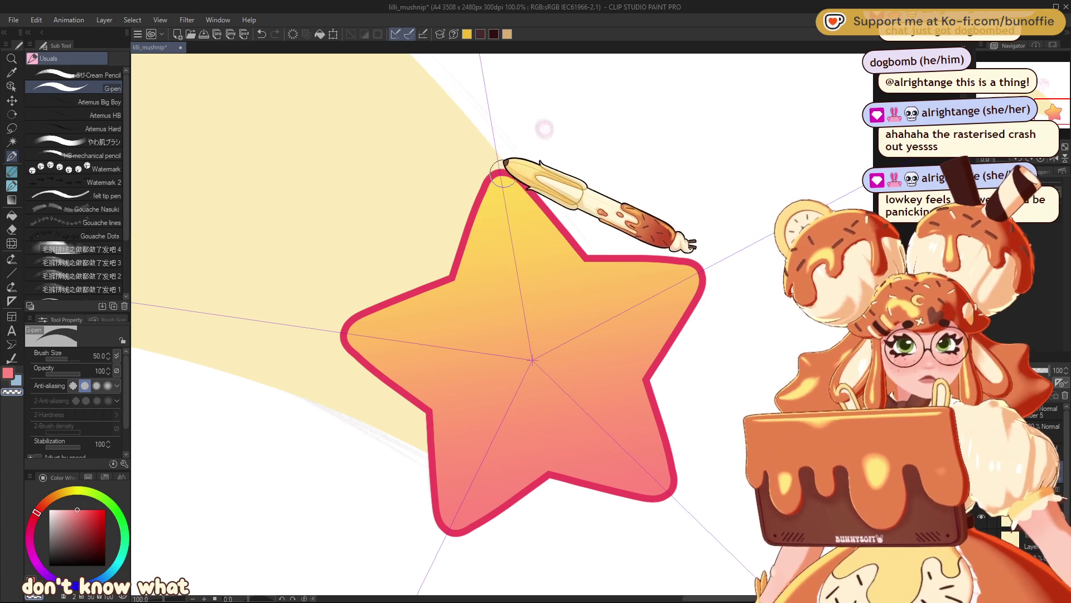
{"action": "key", "text": "ctrl+y"}
{"action": "key", "text": "ctrl+y"}
{"action": "key", "text": "ctrl+y"}
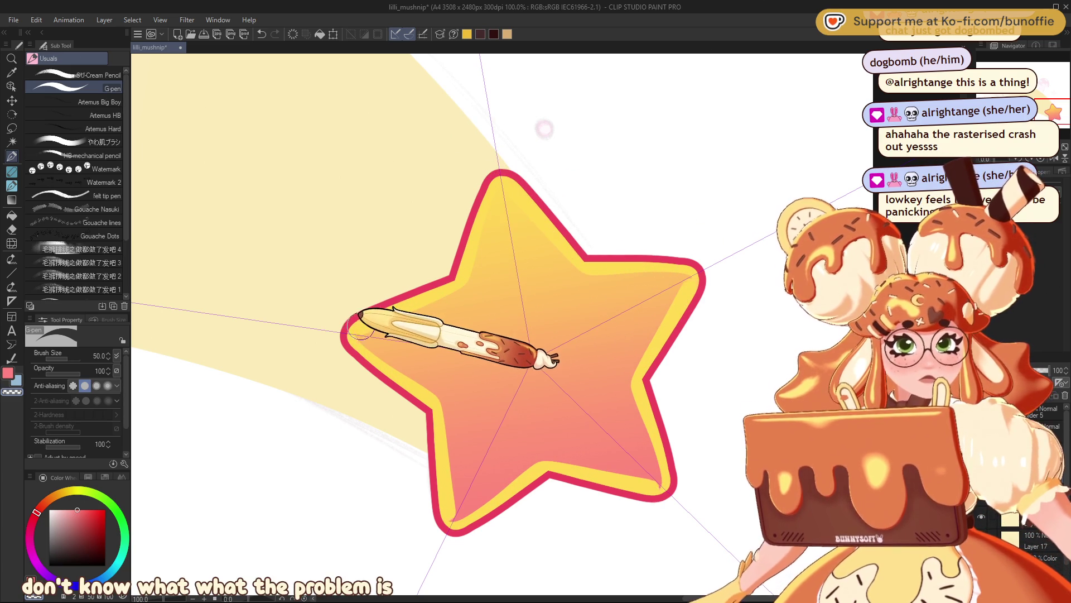
{"action": "key", "text": "ctrl+z"}
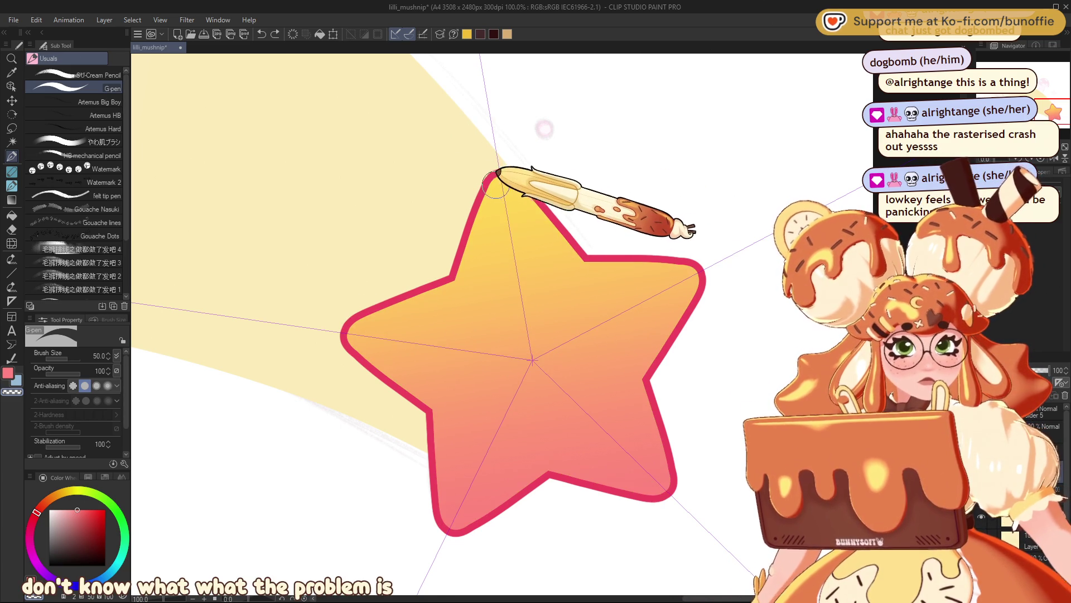
{"action": "key", "text": "ctrl+y"}
{"action": "key", "text": "ctrl+y"}
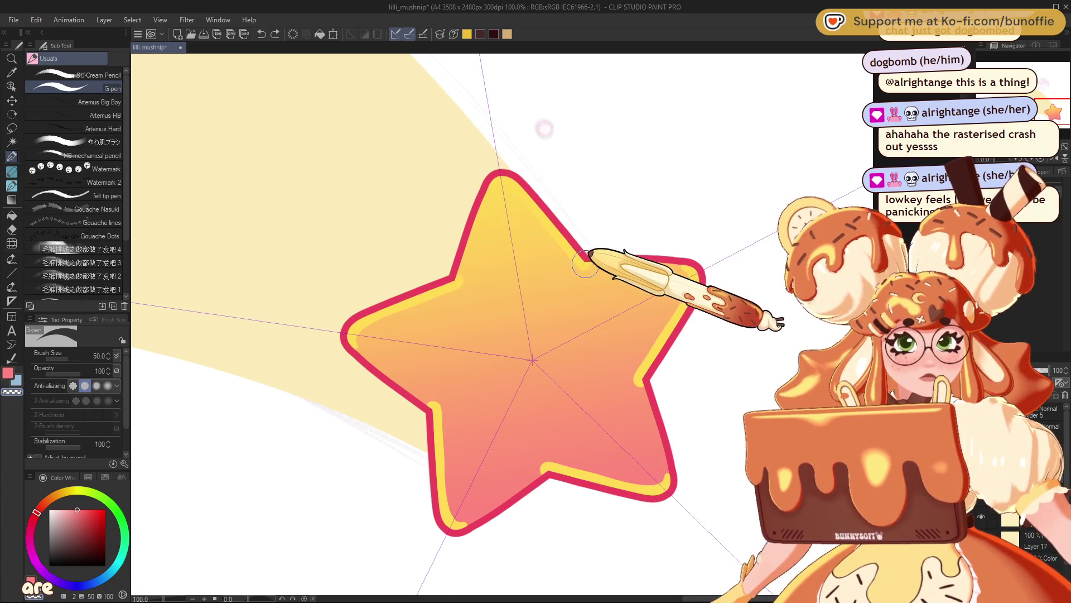
{"action": "key", "text": "ctrl+z"}
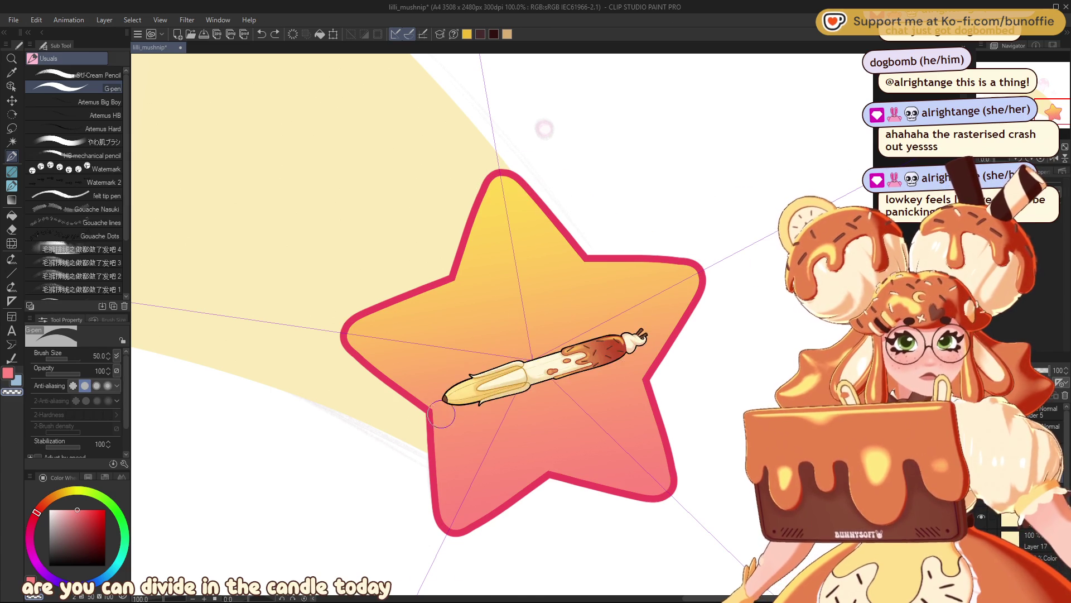
{"action": "key", "text": "ctrl+y"}
- Add yellow strokes along the star's lower and bottom-left inner edges
{"action": "mouse_move", "coordinate": [440, 490]}
{"action": "left_mouse_down"}
{"action": "mouse_move", "coordinate": [486, 513]}
{"action": "mouse_move", "coordinate": [559, 471]}
{"action": "left_mouse_up"}
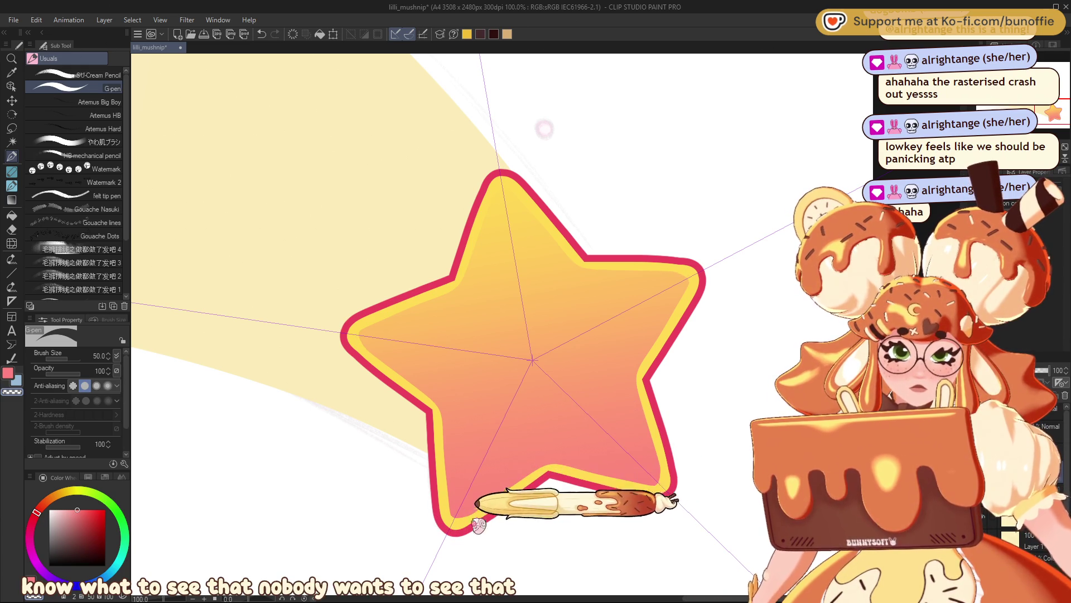
{"action": "left_click_drag", "start_coordinate": [489, 510], "coordinate": [523, 481]}
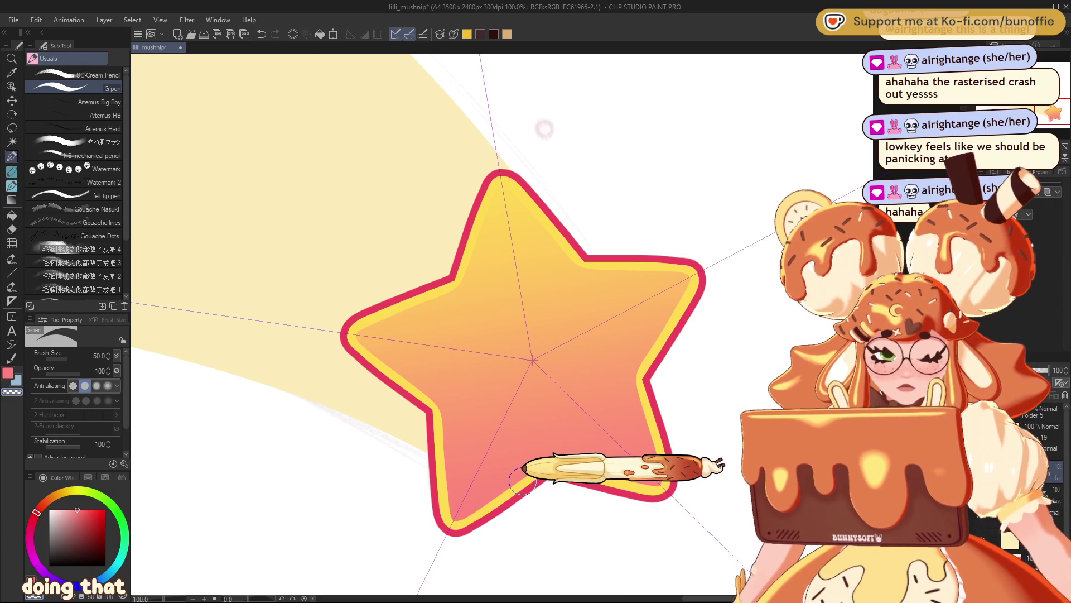
{"action": "key", "text": "ctrl+minus"}
{"action": "key", "text": "ctrl+minus"}
{"action": "key", "text": "ctrl+minus"}
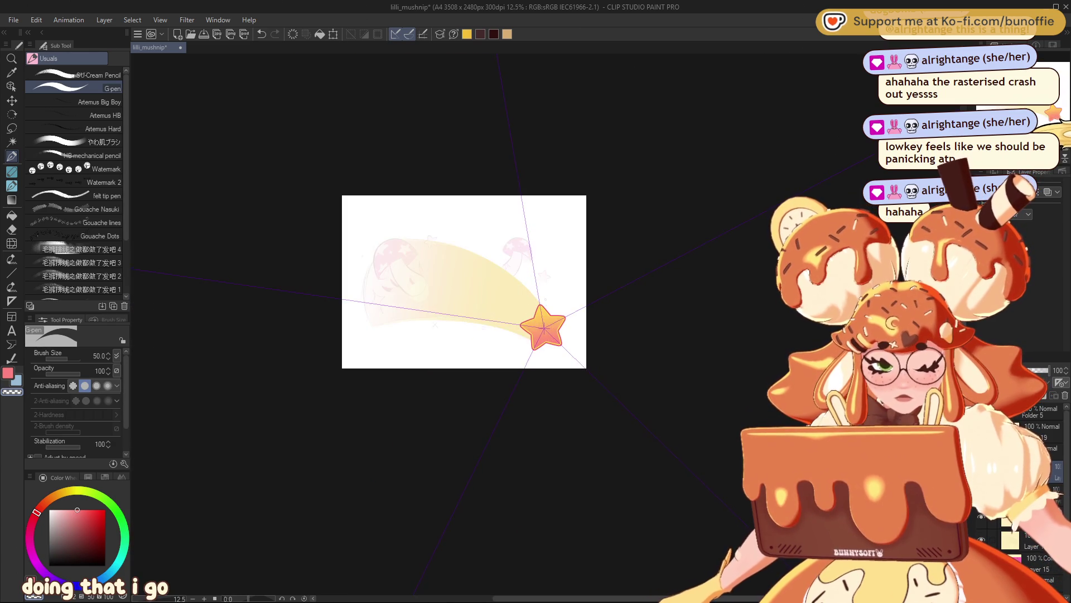
- Undo the last yellow inner highlight stroke on the star
{"action": "key", "text": "ctrl+plus"}
{"action": "key", "text": "ctrl+plus"}
{"action": "key", "text": "ctrl+plus"}
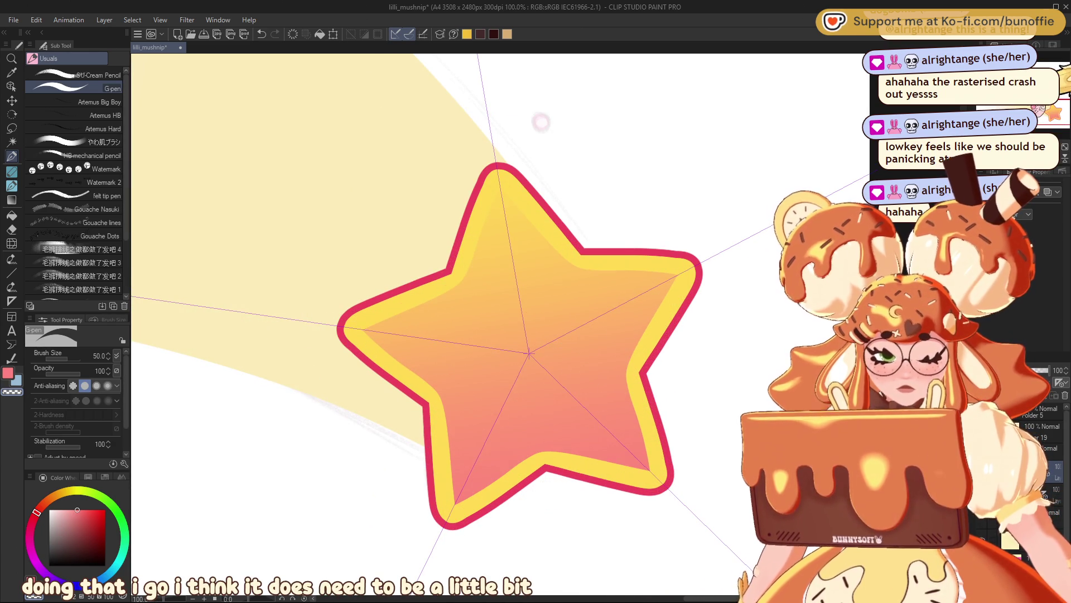
{"action": "scroll", "coordinate": [536, 335], "scroll_direction": "down", "scroll_amount": 5}
{"action": "scroll", "coordinate": [535, 335], "scroll_direction": "up", "scroll_amount": 4}
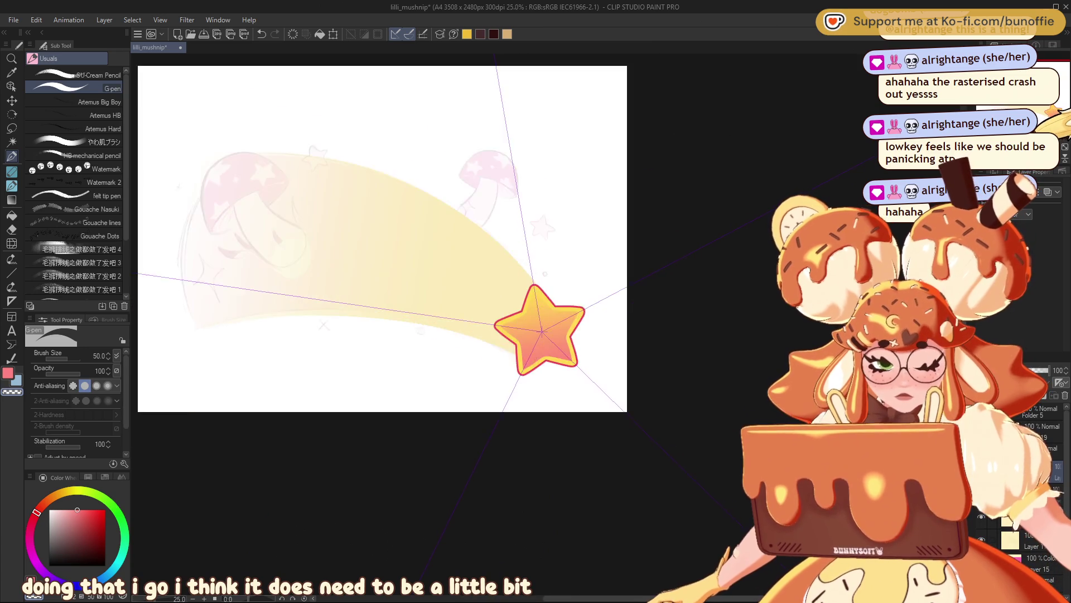
{"action": "key", "text": "ctrl+z"}
- Hide the purple ruler guides and switch the Sub Tool panel to the Pen/Marker set
{"action": "scroll", "coordinate": [545, 328], "scroll_direction": "up", "scroll_amount": 1}
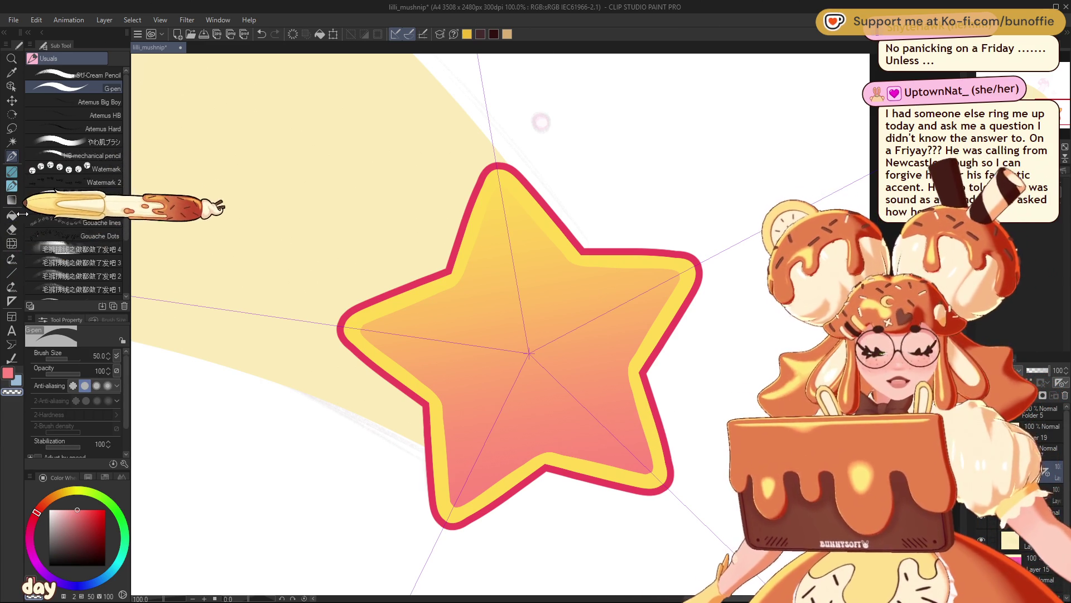
{"action": "left_click_drag", "start_coordinate": [23, 213], "coordinate": [22, 214]}
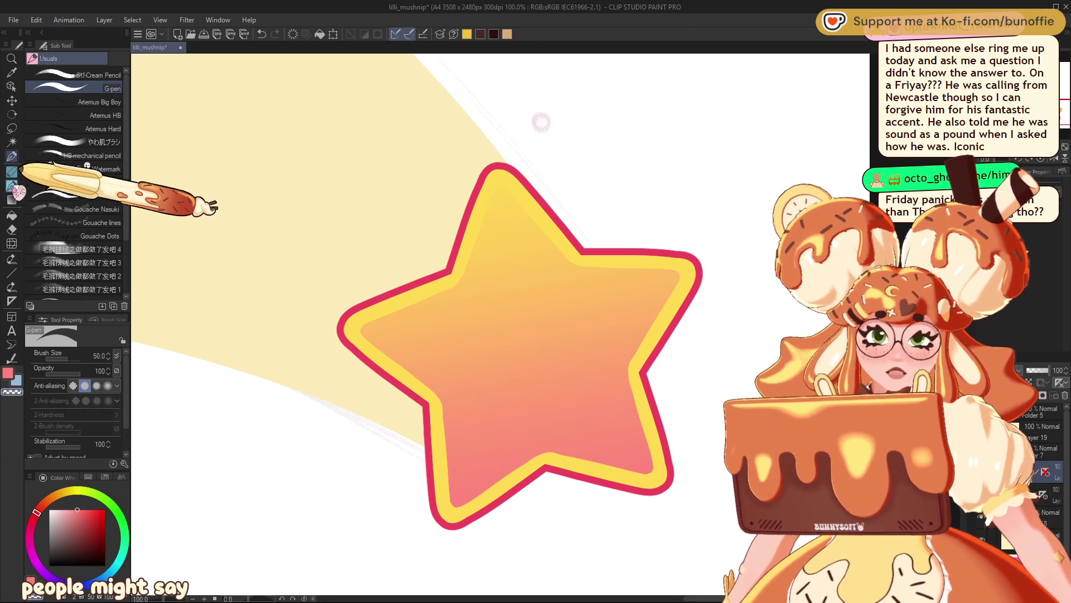
{"action": "left_click", "coordinate": [12, 186]}
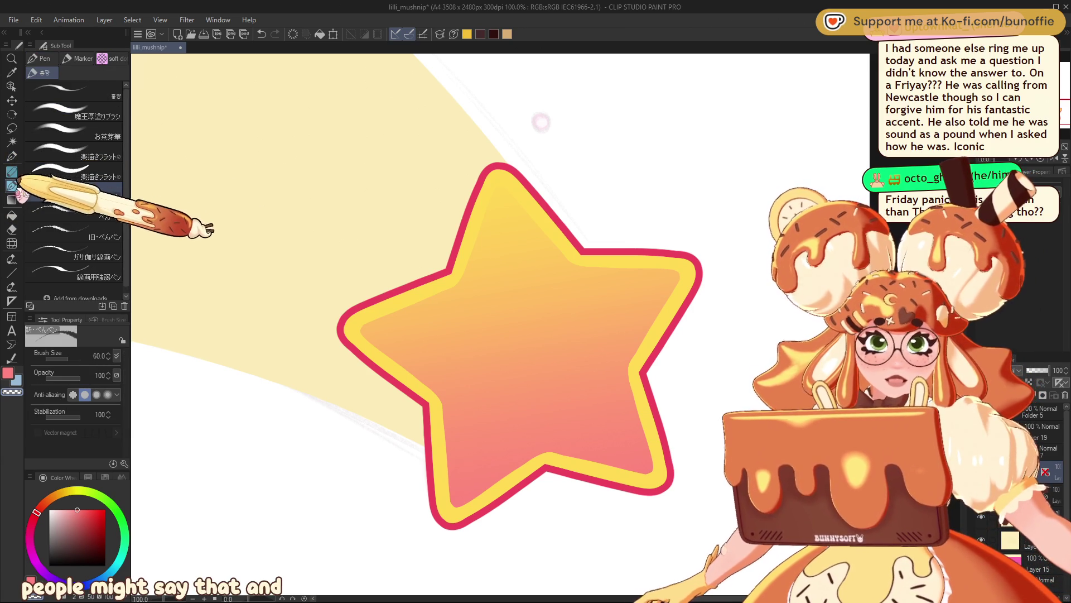
- Paint a soft-dots halftone texture across the star's fill at brush size 500
{"action": "left_click", "coordinate": [111, 58]}
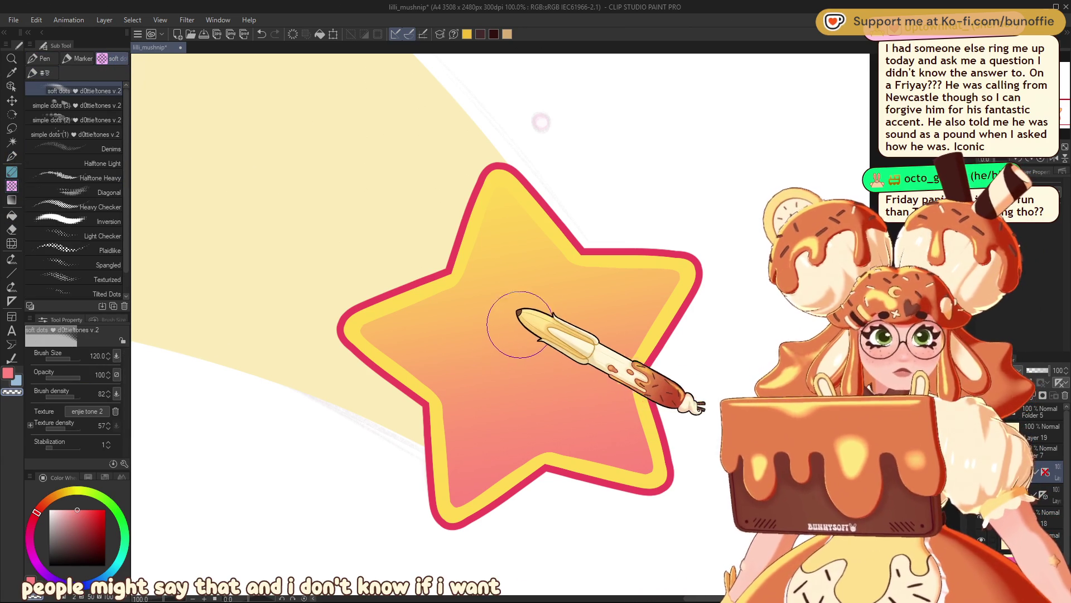
{"action": "key", "text": "]"}
{"action": "key", "text": "]"}
{"action": "key", "text": "]"}
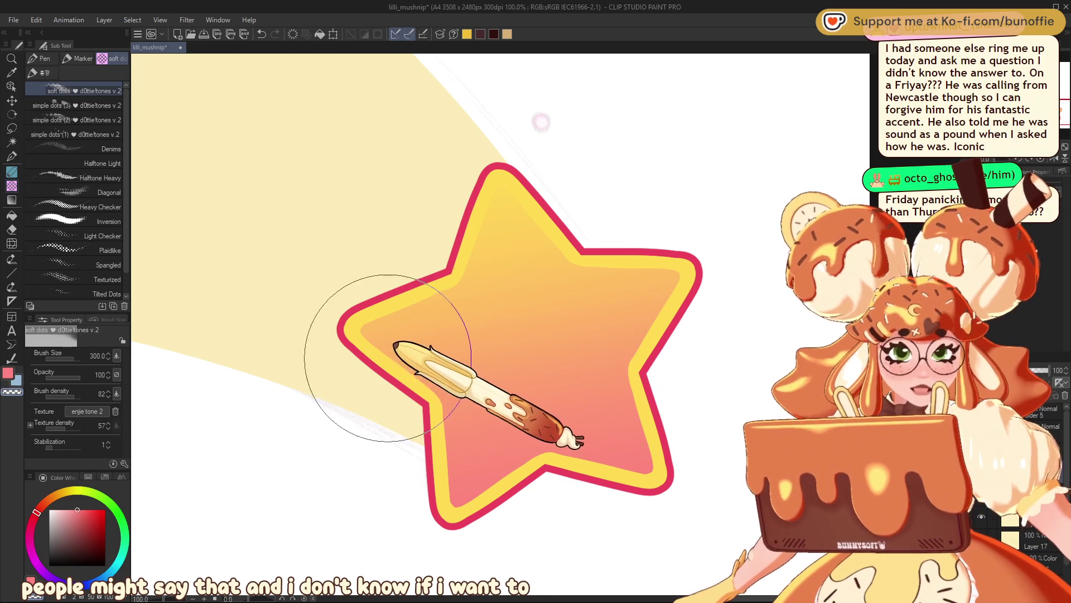
{"action": "mouse_move", "coordinate": [359, 383]}
{"action": "left_mouse_down"}
{"action": "mouse_move", "coordinate": [657, 263]}
{"action": "mouse_move", "coordinate": [631, 247]}
{"action": "left_mouse_up"}
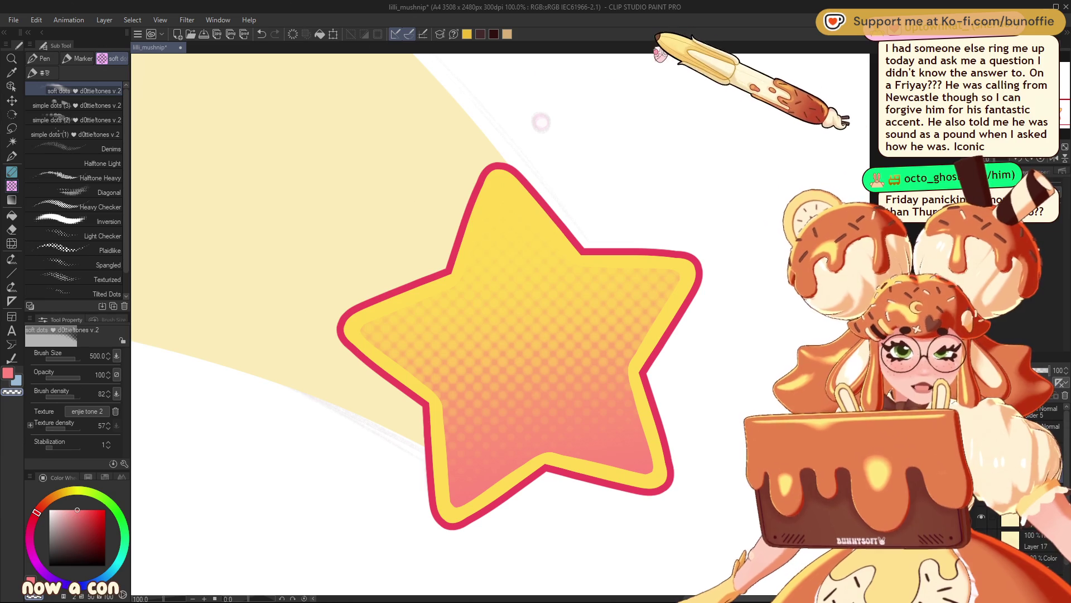
{"action": "scroll", "coordinate": [546, 324], "scroll_direction": "down", "scroll_amount": 3}
{"action": "scroll", "coordinate": [545, 257], "scroll_direction": "down", "scroll_amount": 1}
{"action": "scroll", "coordinate": [544, 258], "scroll_direction": "up", "scroll_amount": 3}
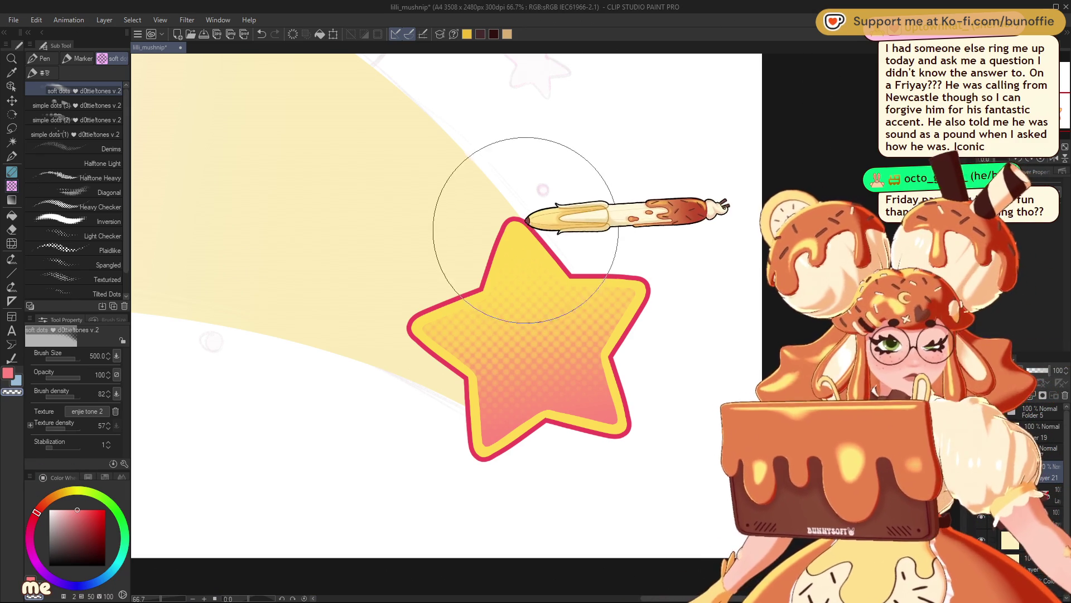
{"action": "left_click", "coordinate": [514, 223], "text": "alt"}
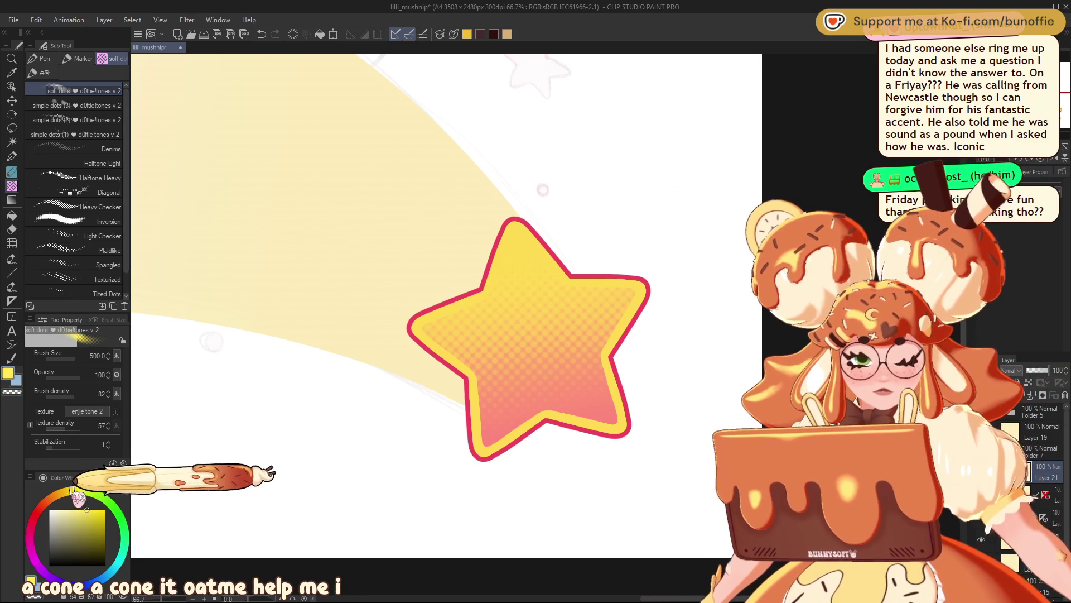
{"action": "left_click_drag", "start_coordinate": [86, 509], "coordinate": [72, 510]}
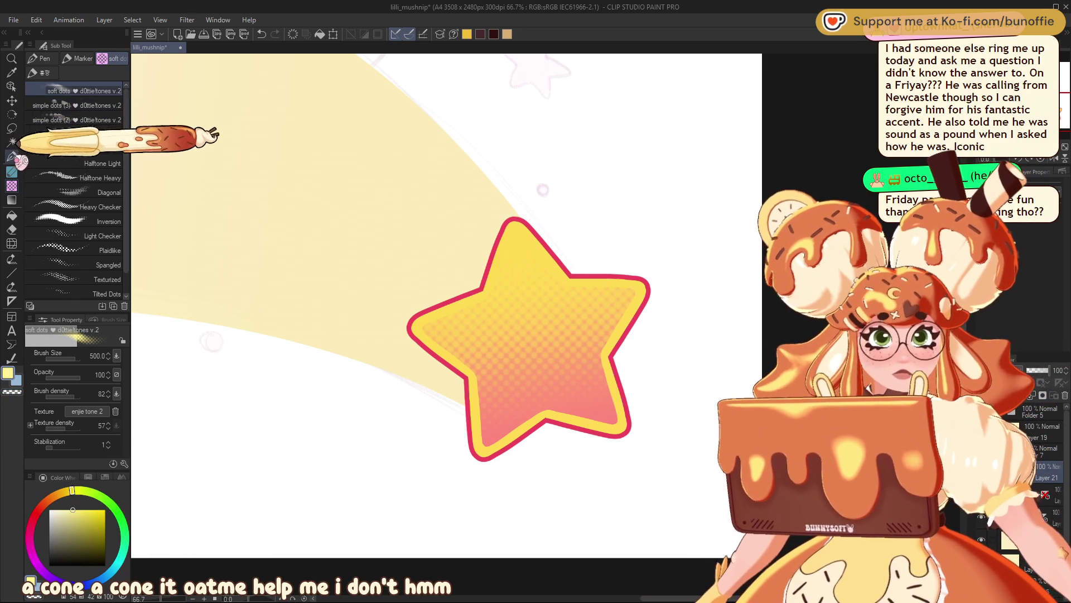
{"action": "left_click", "coordinate": [11, 156]}
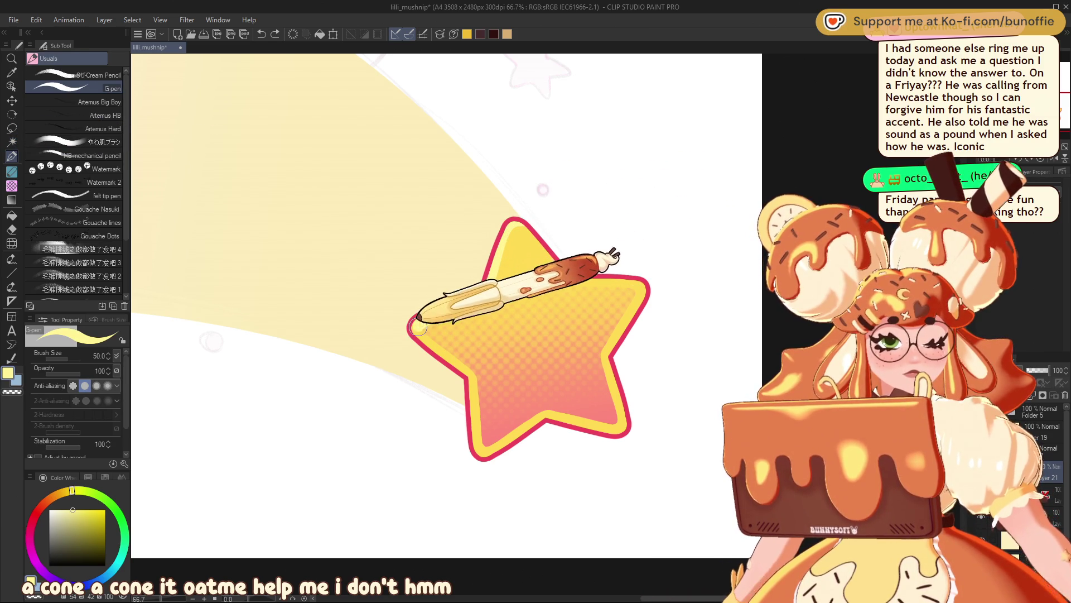
{"action": "scroll", "coordinate": [544, 326], "scroll_direction": "down", "scroll_amount": 5}
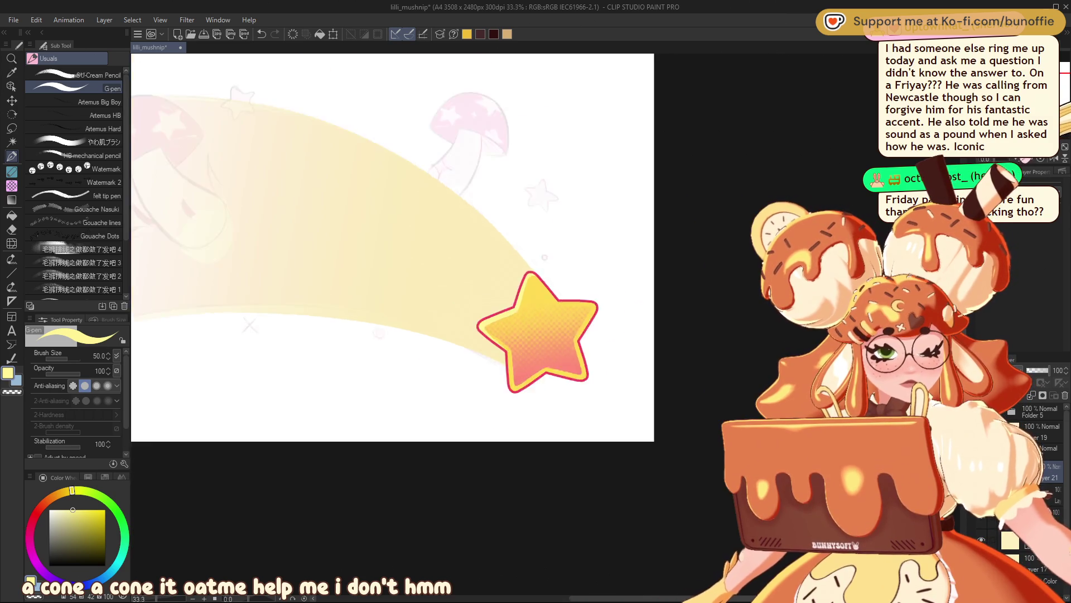
{"action": "scroll", "coordinate": [546, 322], "scroll_direction": "up", "scroll_amount": 5}
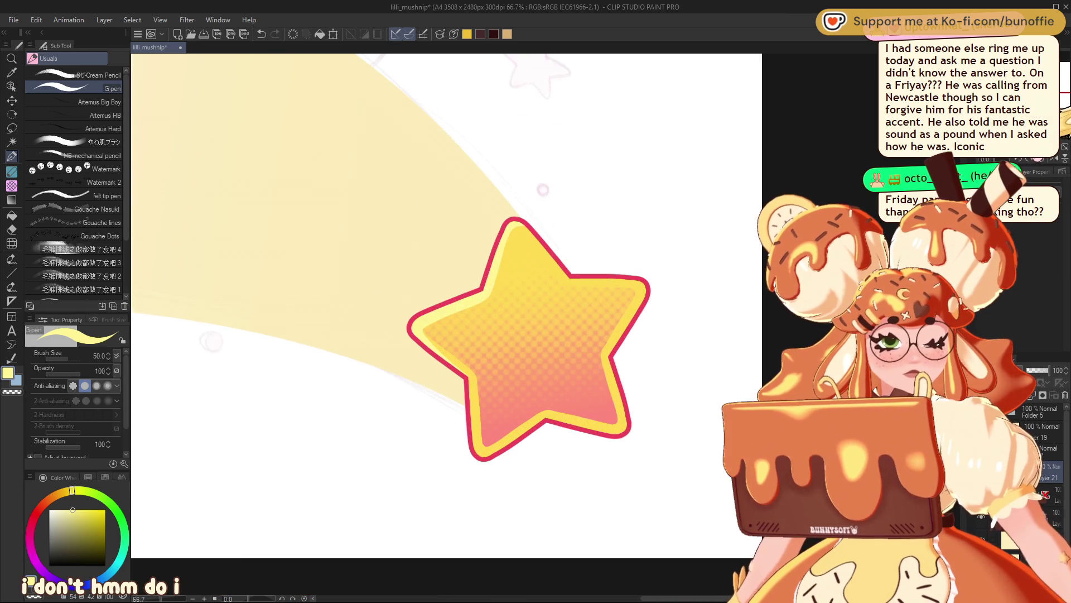
{"action": "left_click_drag", "start_coordinate": [513, 245], "coordinate": [501, 285]}
{"action": "left_click_drag", "start_coordinate": [521, 233], "coordinate": [500, 282]}
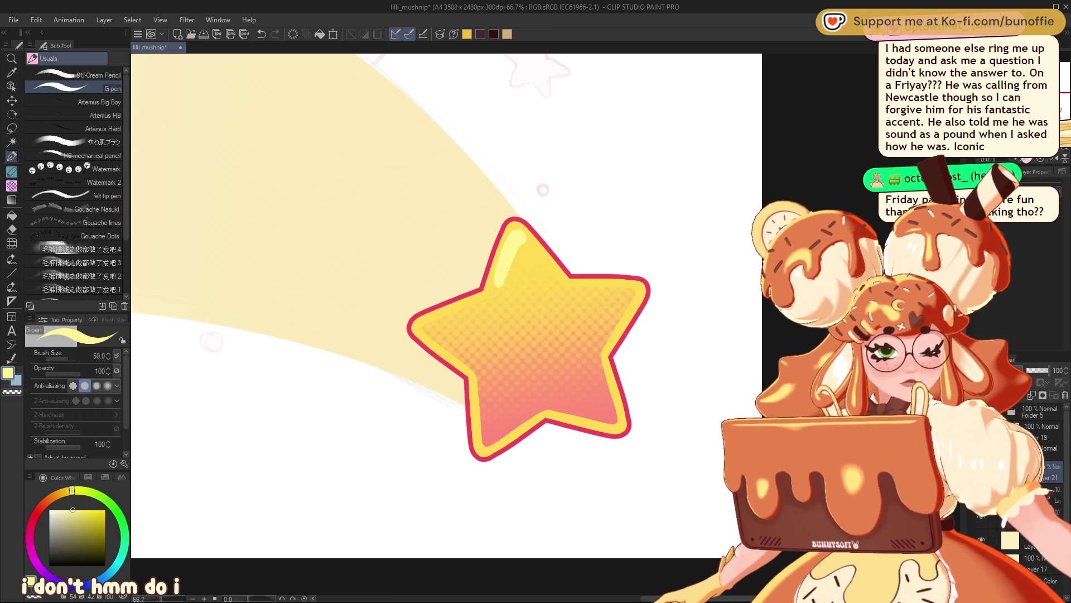
{"action": "scroll", "coordinate": [533, 221], "scroll_direction": "down", "scroll_amount": 5}
{"action": "scroll", "coordinate": [535, 329], "scroll_direction": "up", "scroll_amount": 5}
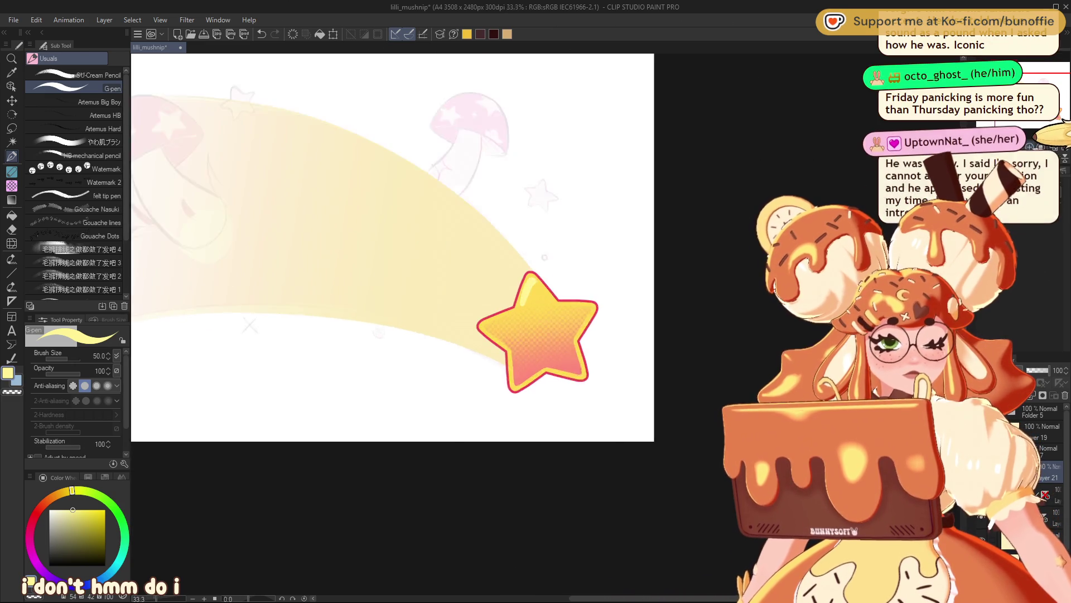
{"action": "scroll", "coordinate": [547, 327], "scroll_direction": "up", "scroll_amount": 1}
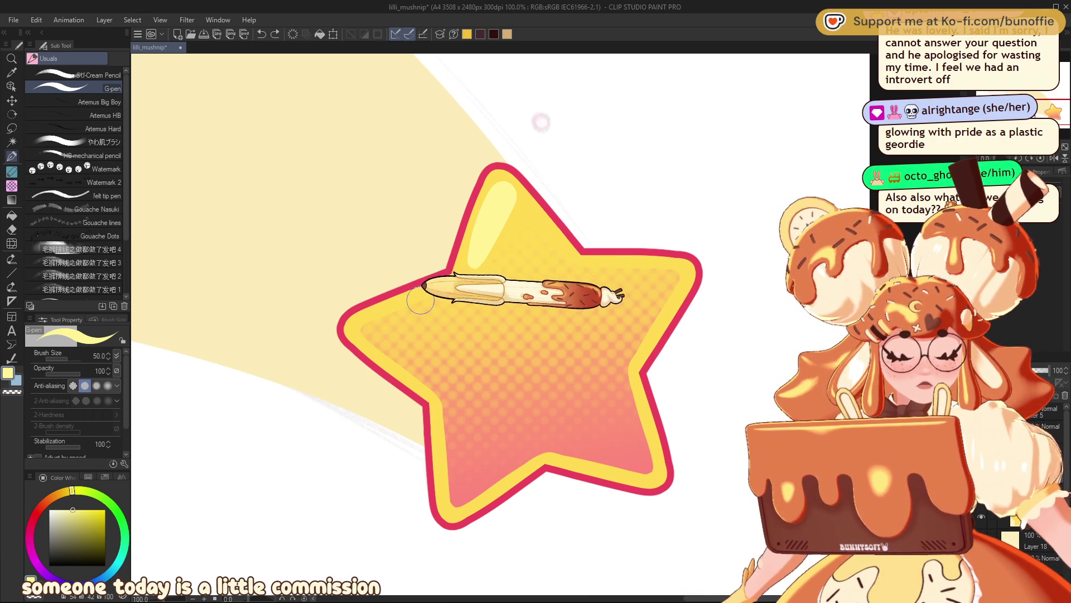
- Paint a pale yellow highlight on the star's upper-left arm, then view the trail and mushrooms
{"action": "mouse_move", "coordinate": [371, 324]}
{"action": "left_mouse_down"}
{"action": "mouse_move", "coordinate": [349, 338]}
{"action": "mouse_move", "coordinate": [357, 354]}
{"action": "mouse_move", "coordinate": [388, 323]}
{"action": "mouse_move", "coordinate": [443, 296]}
{"action": "mouse_move", "coordinate": [371, 325]}
{"action": "mouse_move", "coordinate": [454, 290]}
{"action": "left_mouse_up"}
{"action": "key", "text": "ctrl+minus"}
{"action": "key", "text": "ctrl+minus"}
{"action": "key", "text": "ctrl+minus"}
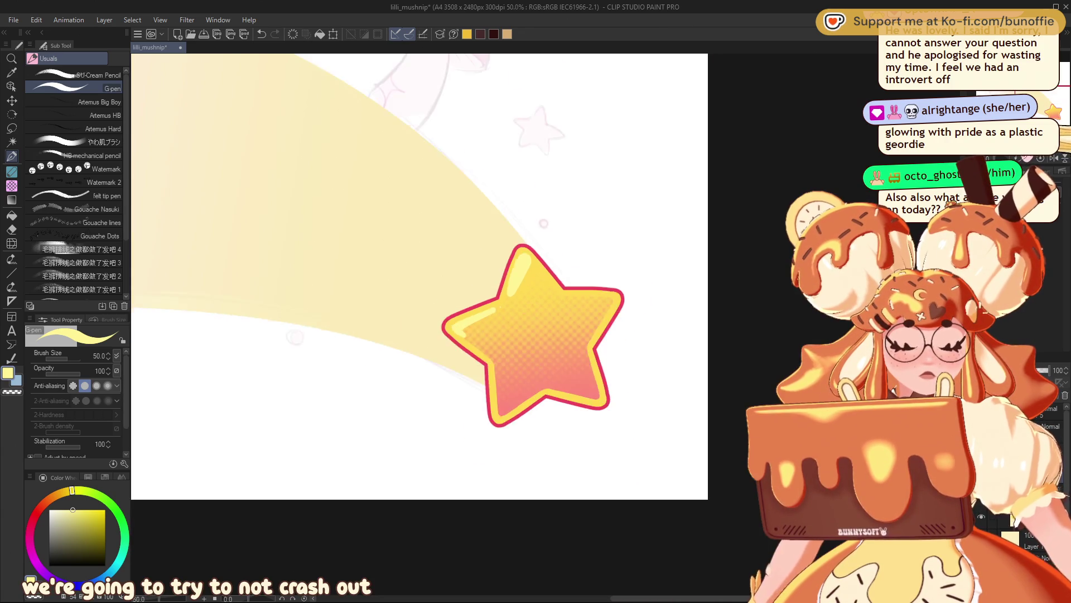
{"action": "scroll", "coordinate": [545, 274], "scroll_direction": "up", "scroll_amount": 4}
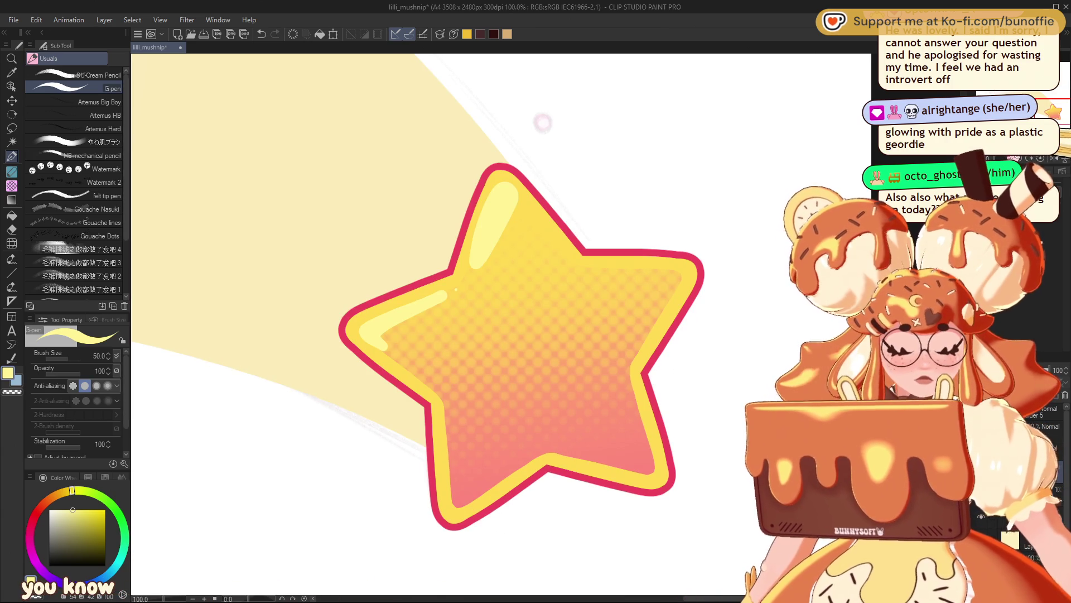
{"action": "scroll", "coordinate": [542, 122], "scroll_direction": "down", "scroll_amount": 1}
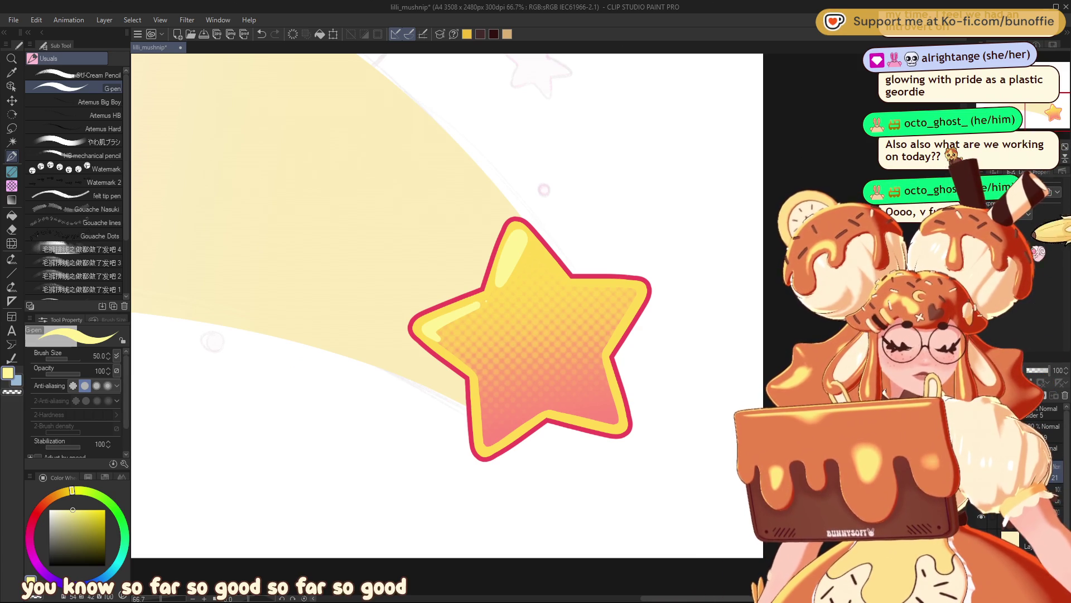
{"action": "scroll", "coordinate": [544, 190], "scroll_direction": "down", "scroll_amount": 5}
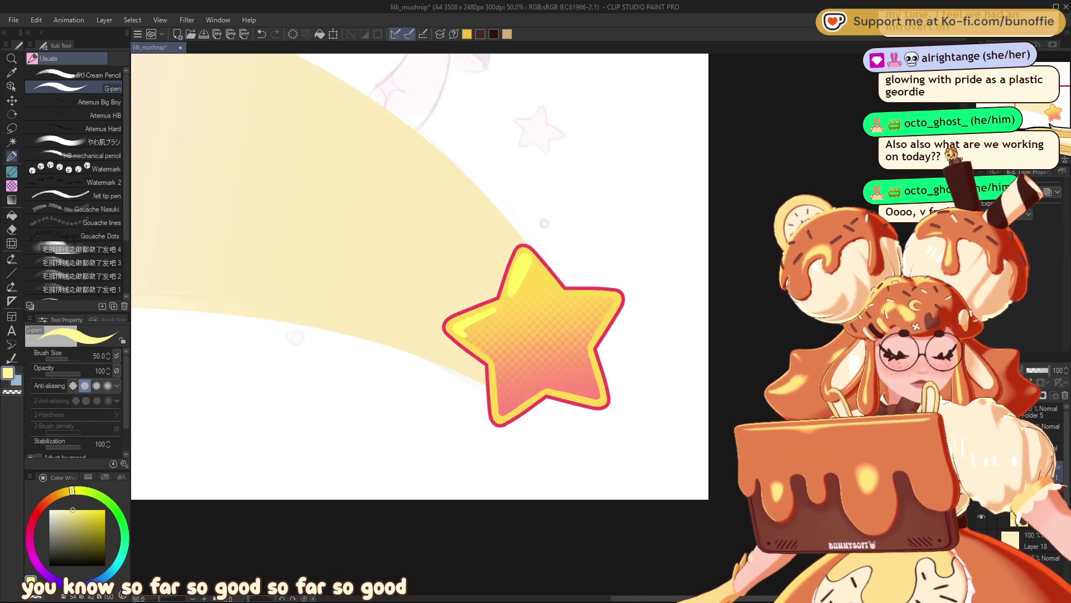
{"action": "scroll", "coordinate": [546, 324], "scroll_direction": "up", "scroll_amount": 4}
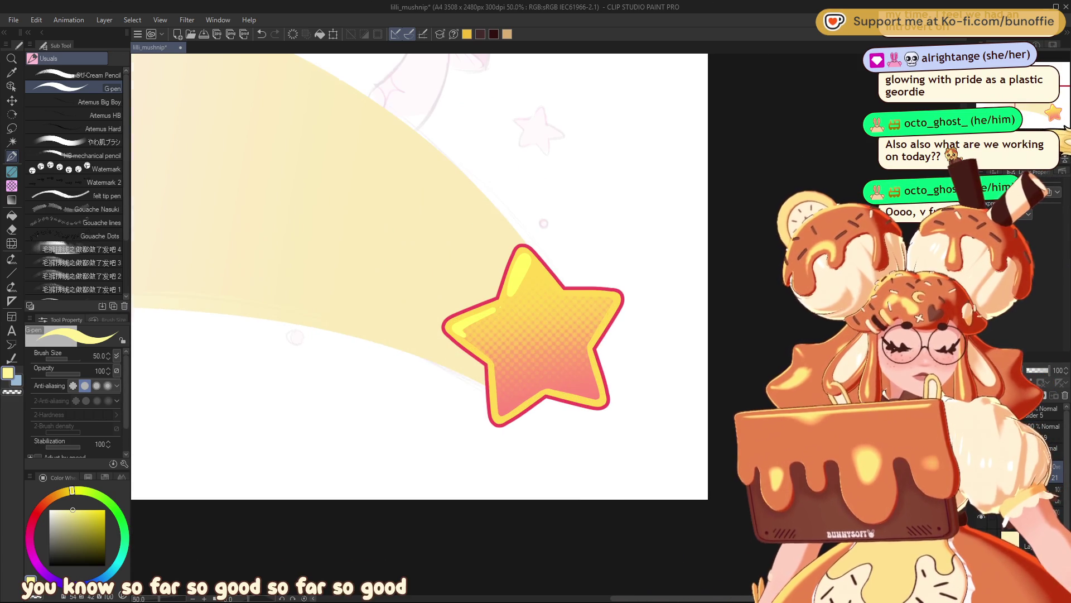
{"action": "left_click_drag", "start_coordinate": [390, 251], "coordinate": [670, 368]}
{"action": "left_click_drag", "start_coordinate": [446, 279], "coordinate": [438, 262]}
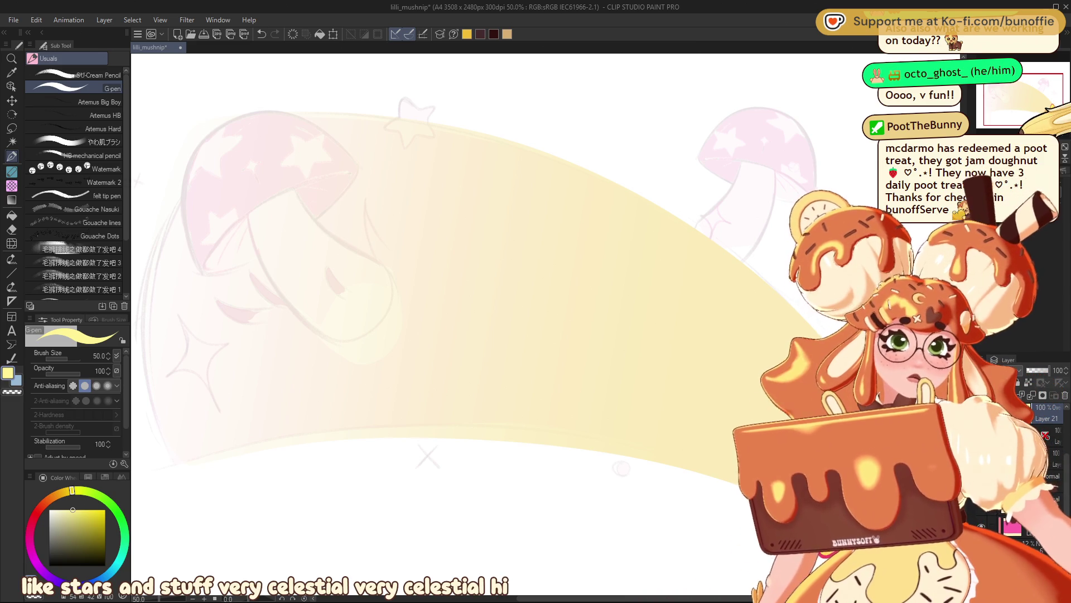
{"action": "scroll", "coordinate": [1032, 110], "scroll_direction": "down", "scroll_amount": 2}
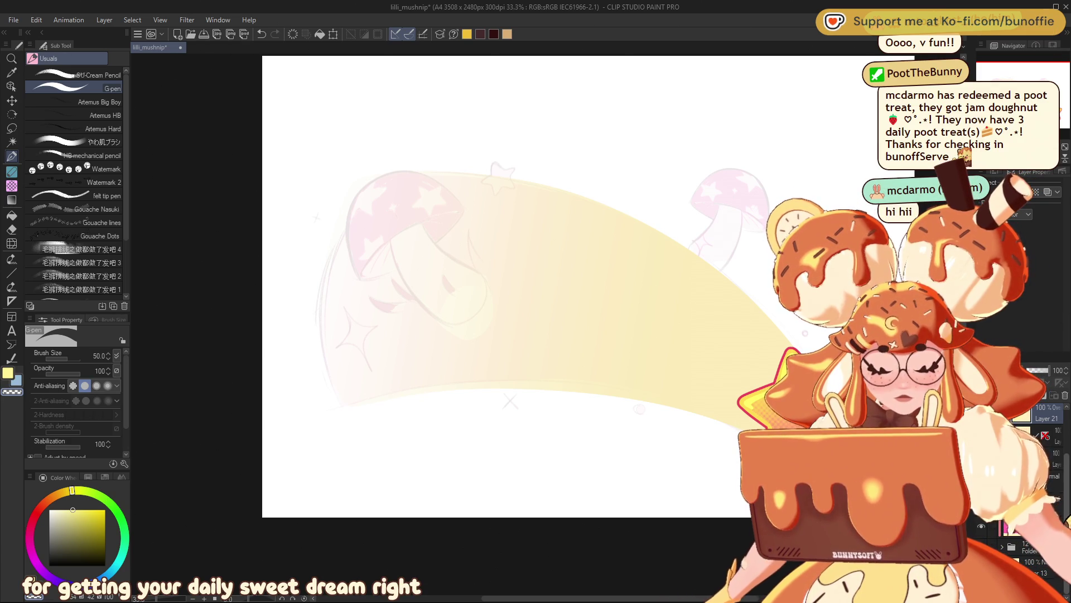
{"action": "key", "text": "ctrl+z"}
{"action": "key", "text": "ctrl+y"}
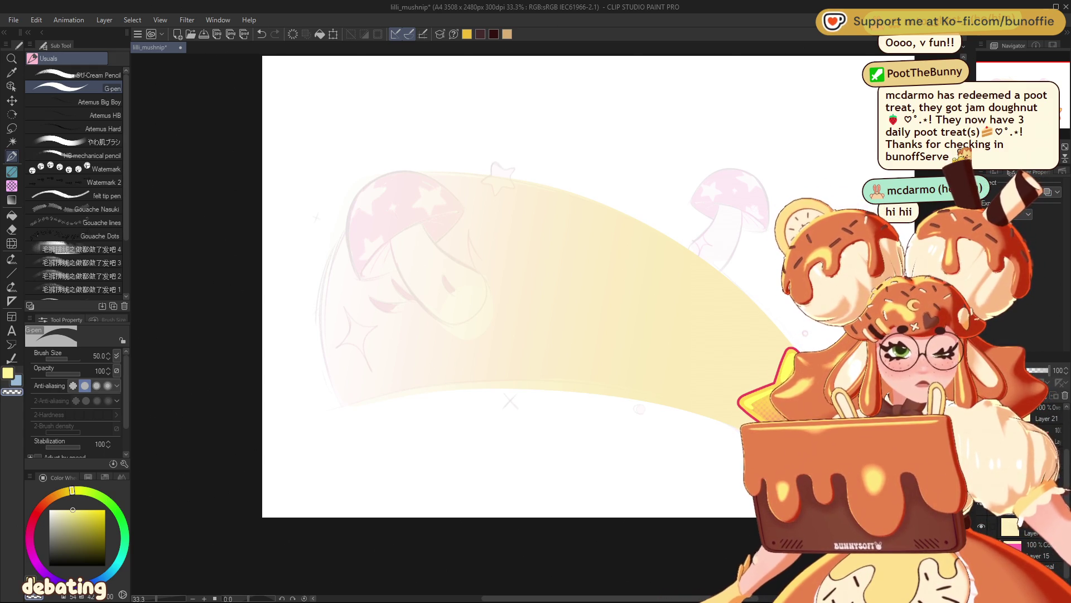
{"action": "left_click", "coordinate": [38, 509]}
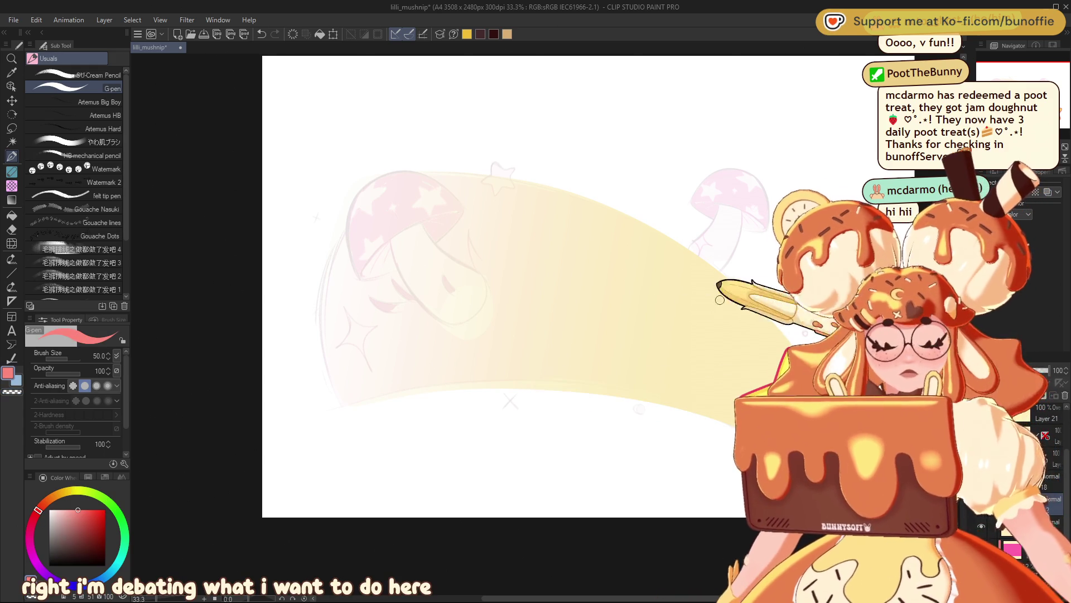
- Outline and fill a salmon-pink wave at the trail's star end, then draw a cream stripe along it
{"action": "mouse_move", "coordinate": [708, 263]}
{"action": "left_mouse_down"}
{"action": "mouse_move", "coordinate": [710, 334]}
{"action": "mouse_move", "coordinate": [583, 357]}
{"action": "mouse_move", "coordinate": [592, 393]}
{"action": "left_mouse_up"}
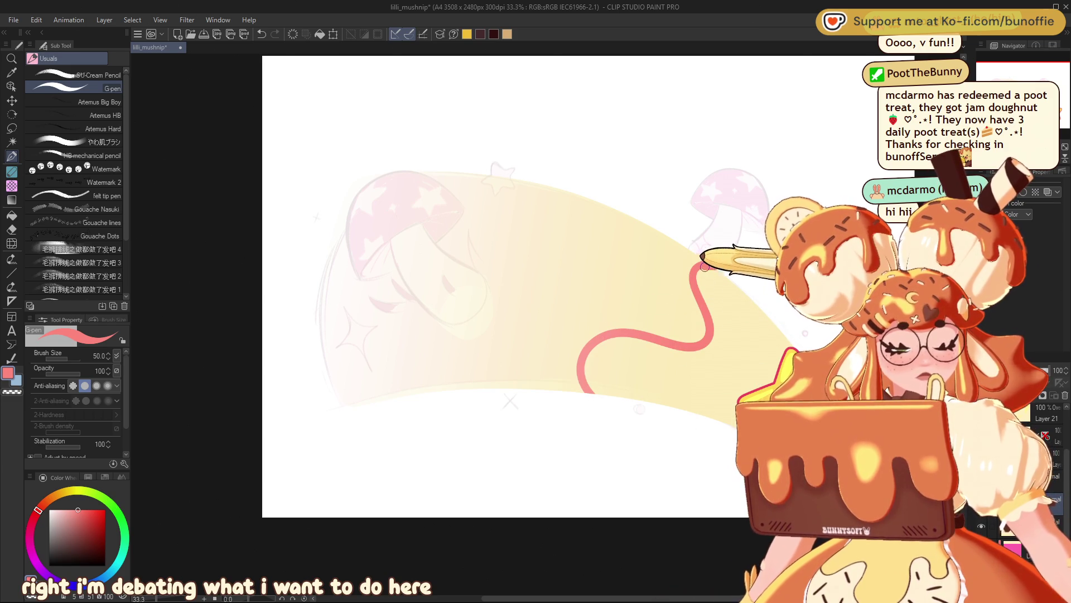
{"action": "key", "text": "g"}
{"action": "left_click", "coordinate": [727, 335]}
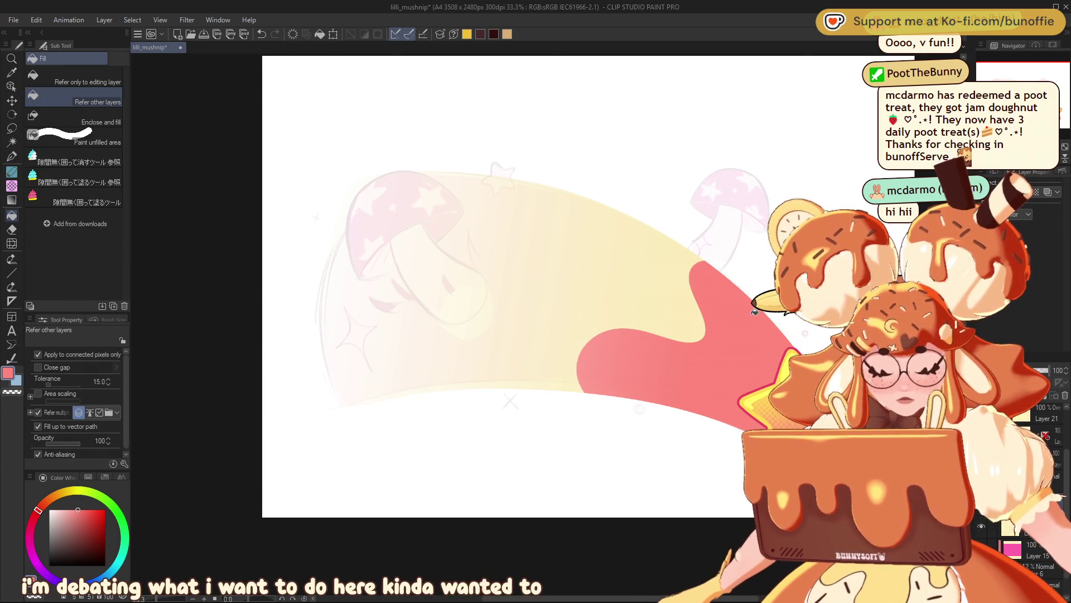
{"action": "left_click", "coordinate": [11, 156]}
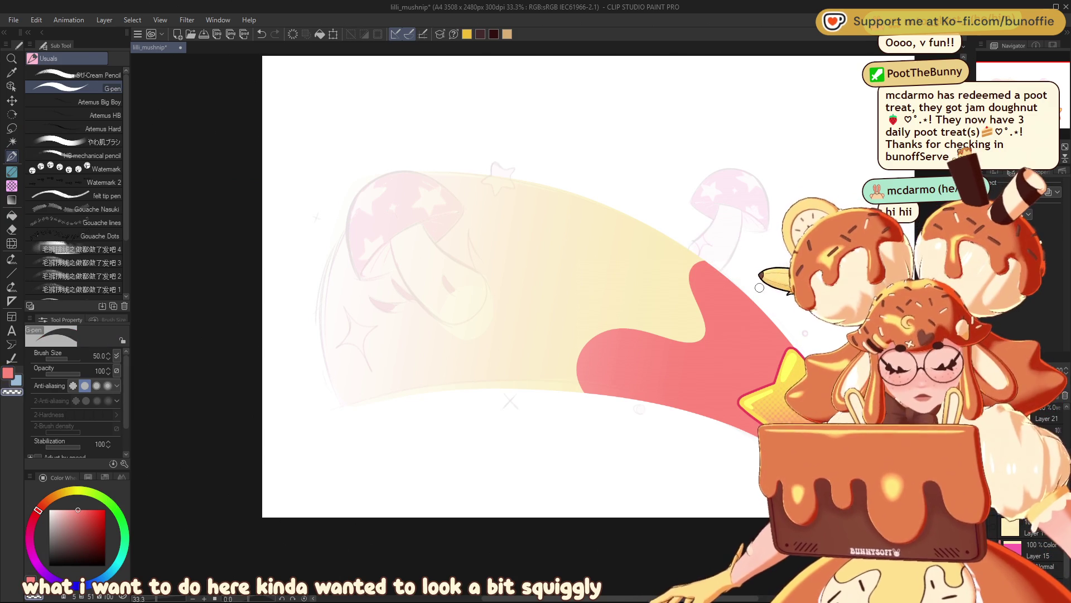
{"action": "mouse_move", "coordinate": [739, 282]}
{"action": "left_mouse_down"}
{"action": "mouse_move", "coordinate": [720, 332]}
{"action": "mouse_move", "coordinate": [608, 393]}
{"action": "left_mouse_up"}
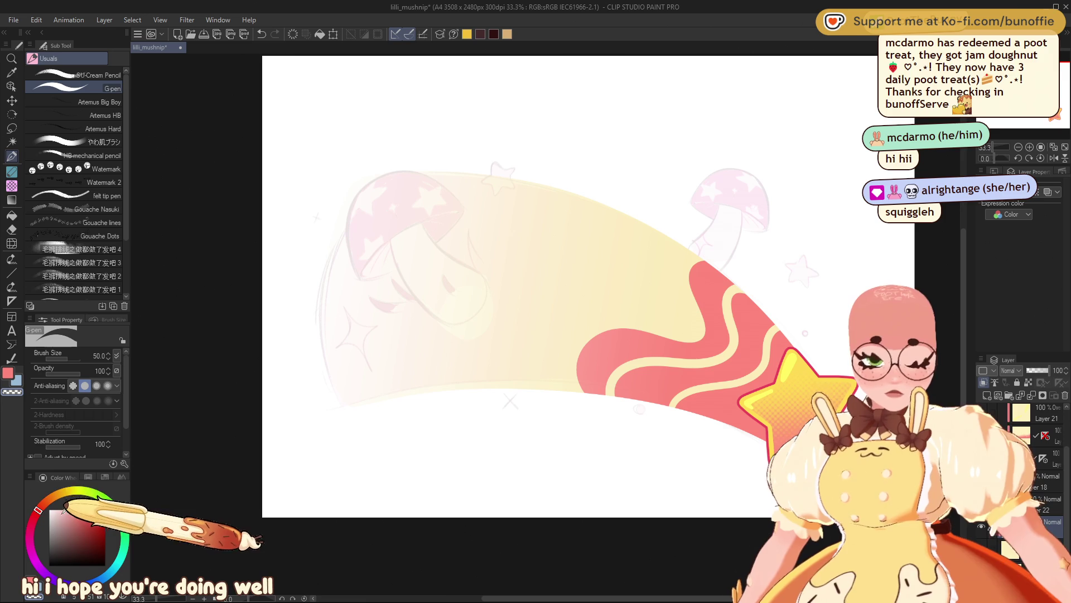
- Draw a saturated peach curve across the trail and fill it, limited to the current layer
{"action": "left_click", "coordinate": [48, 497]}
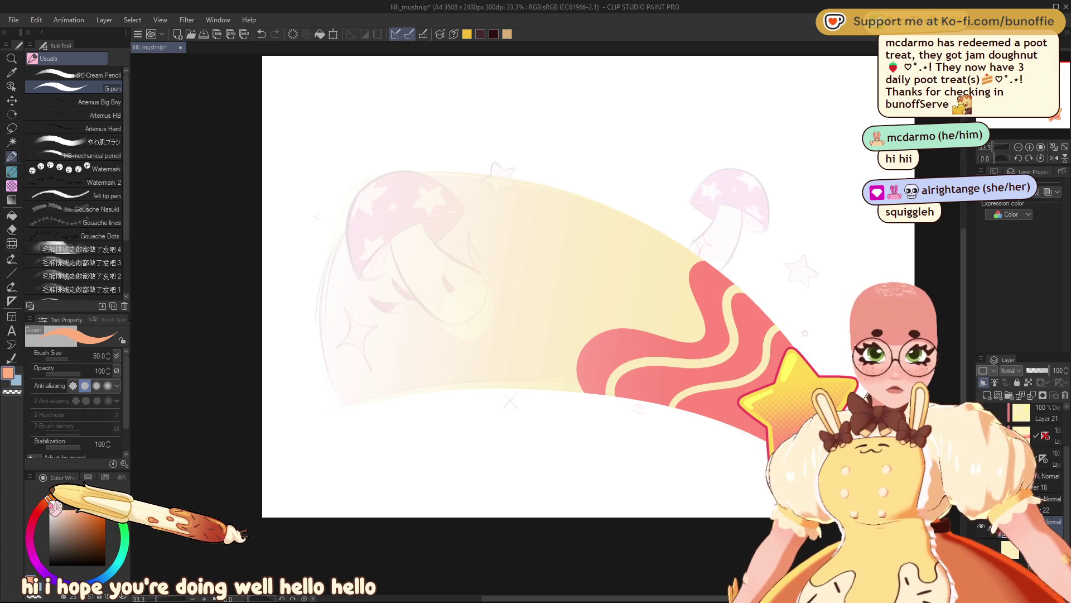
{"action": "left_click", "coordinate": [86, 510]}
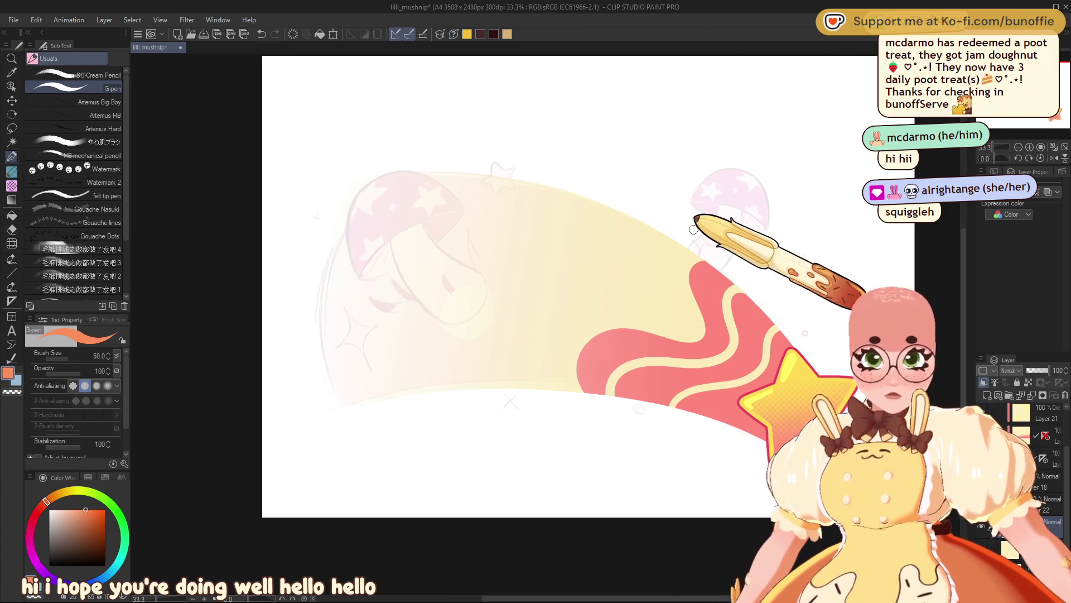
{"action": "mouse_move", "coordinate": [629, 215]}
{"action": "left_mouse_down"}
{"action": "mouse_move", "coordinate": [505, 262]}
{"action": "mouse_move", "coordinate": [496, 387]}
{"action": "left_mouse_up"}
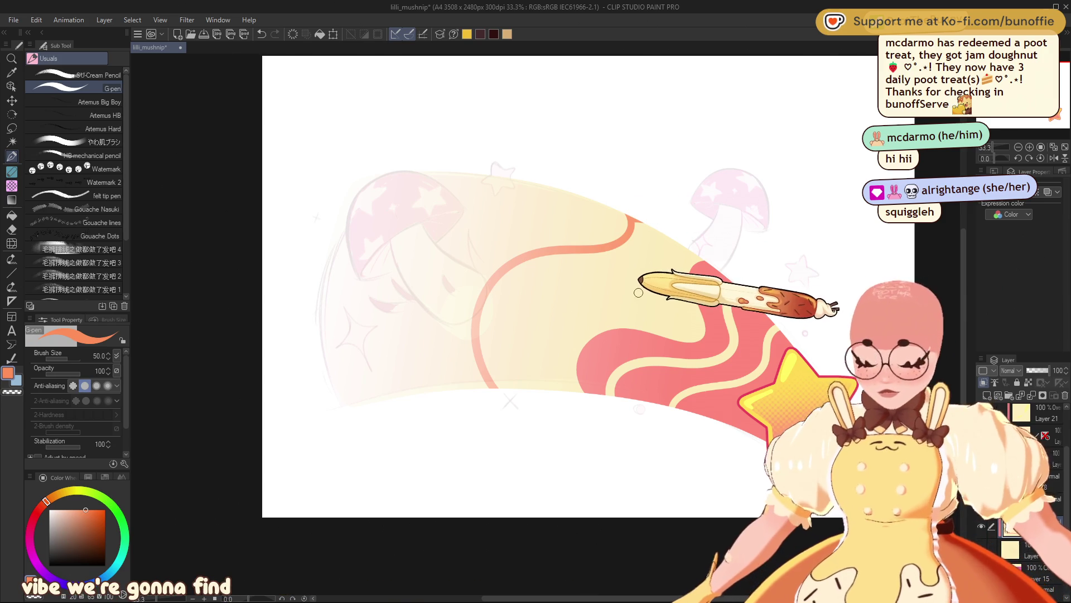
{"action": "key", "text": "g"}
{"action": "left_click", "coordinate": [651, 286]}
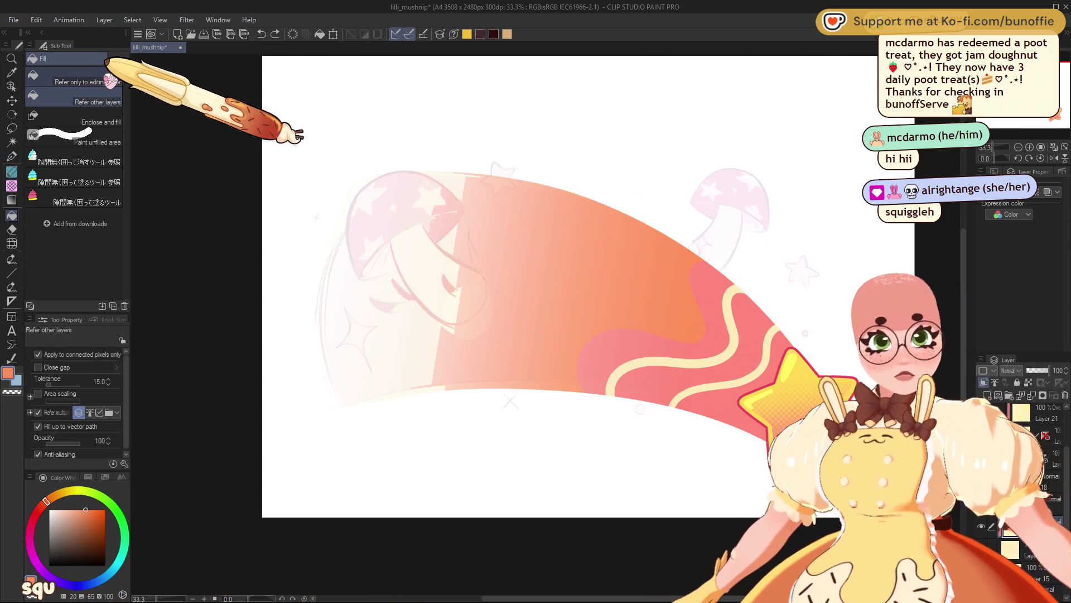
{"action": "left_click", "coordinate": [106, 78]}
{"action": "key", "text": "ctrl+z"}
{"action": "left_click", "coordinate": [649, 291]}
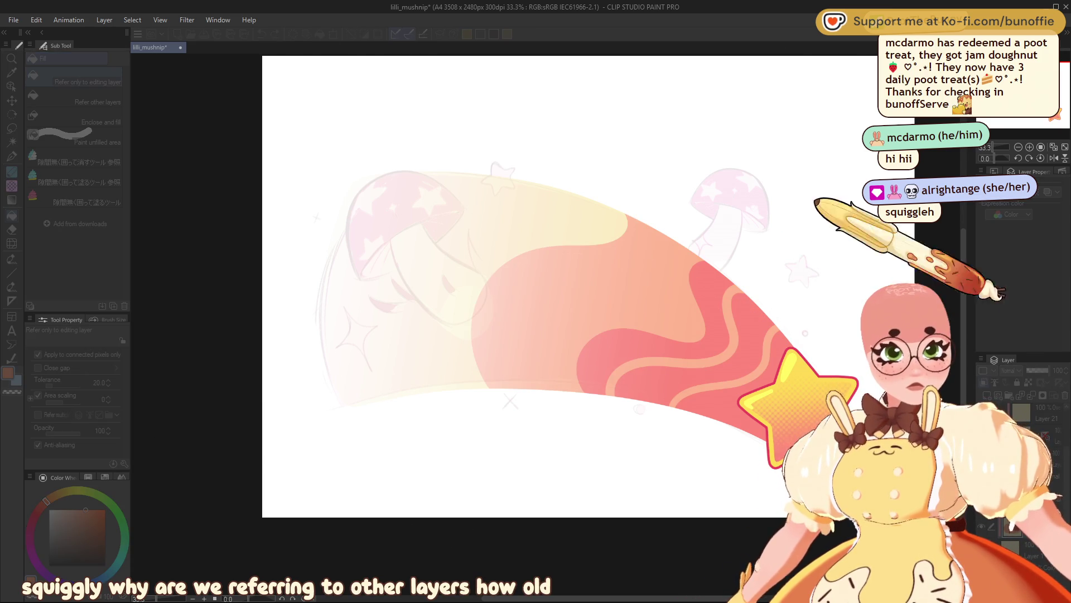
- Draw a cream stripe across the peach wave, undoing and redoing strokes to compare
{"action": "left_click", "coordinate": [12, 156]}
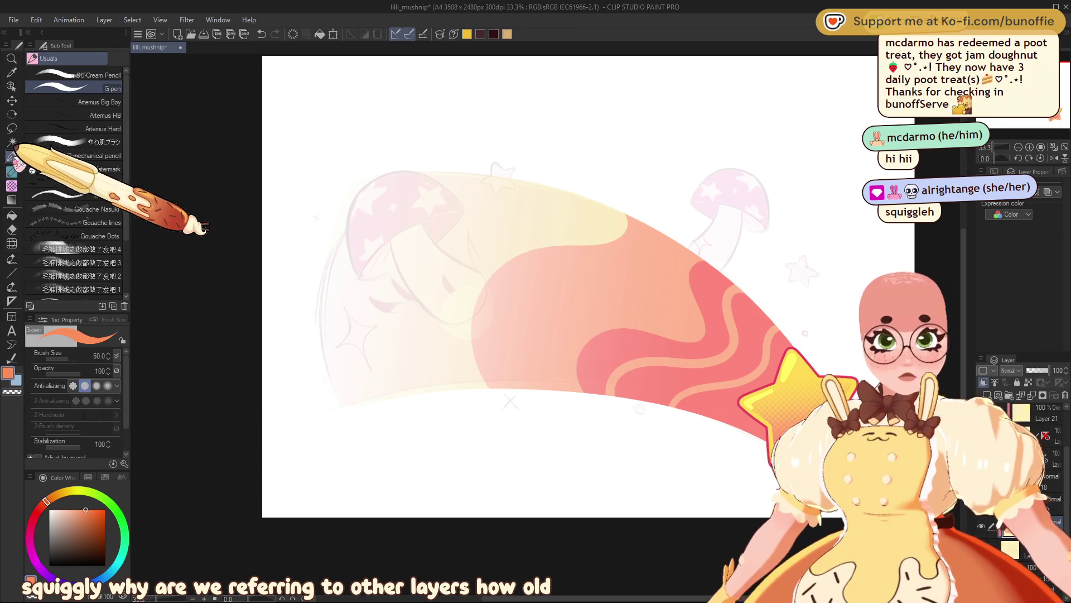
{"action": "mouse_move", "coordinate": [654, 218]}
{"action": "left_mouse_down"}
{"action": "mouse_move", "coordinate": [669, 225]}
{"action": "mouse_move", "coordinate": [626, 263]}
{"action": "mouse_move", "coordinate": [521, 283]}
{"action": "mouse_move", "coordinate": [507, 367]}
{"action": "left_mouse_up"}
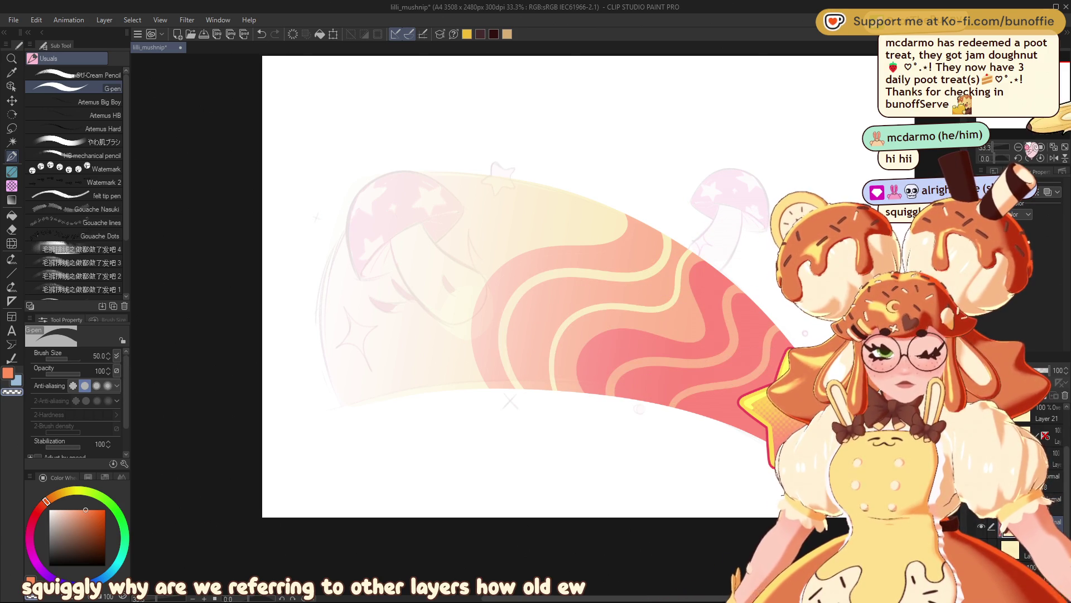
{"action": "scroll", "coordinate": [545, 324], "scroll_direction": "down", "scroll_amount": 7}
{"action": "scroll", "coordinate": [546, 324], "scroll_direction": "up", "scroll_amount": 7}
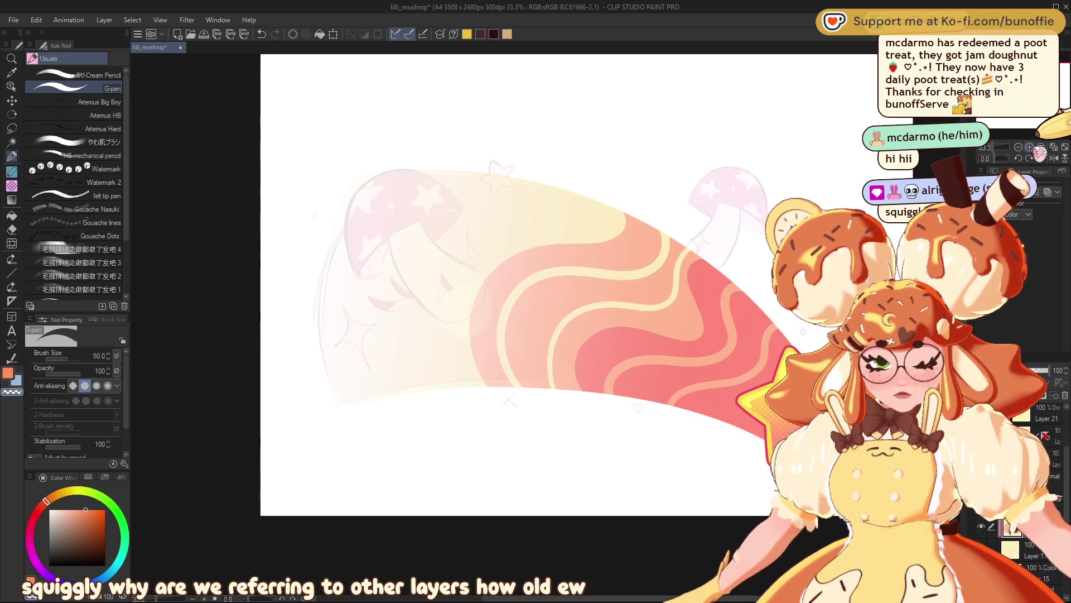
{"action": "key", "text": "ctrl+z"}
{"action": "key", "text": "ctrl+z"}
{"action": "key", "text": "ctrl+z"}
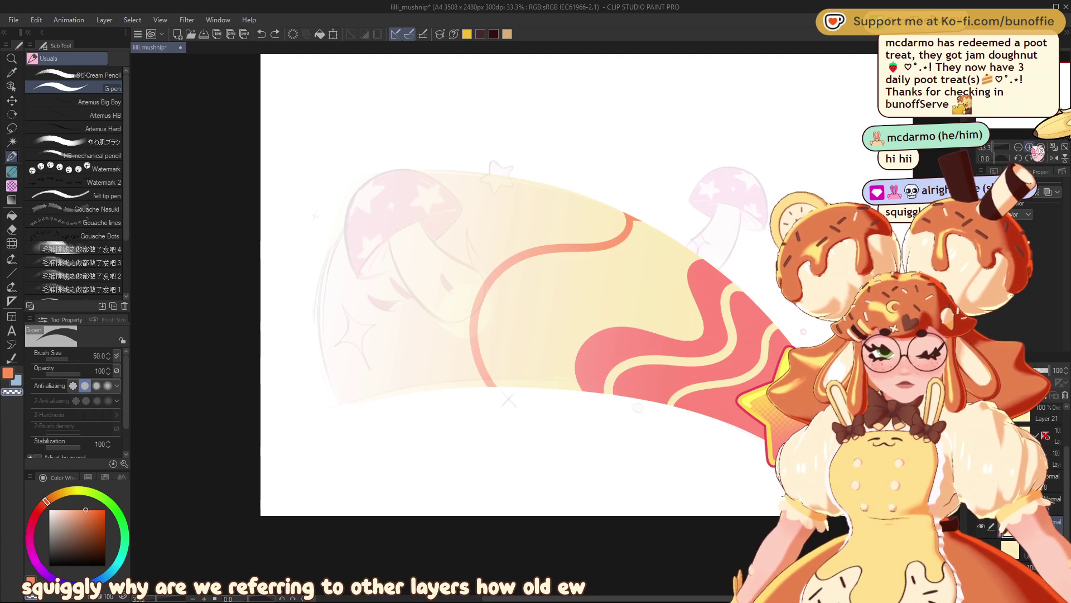
{"action": "key", "text": "ctrl+z"}
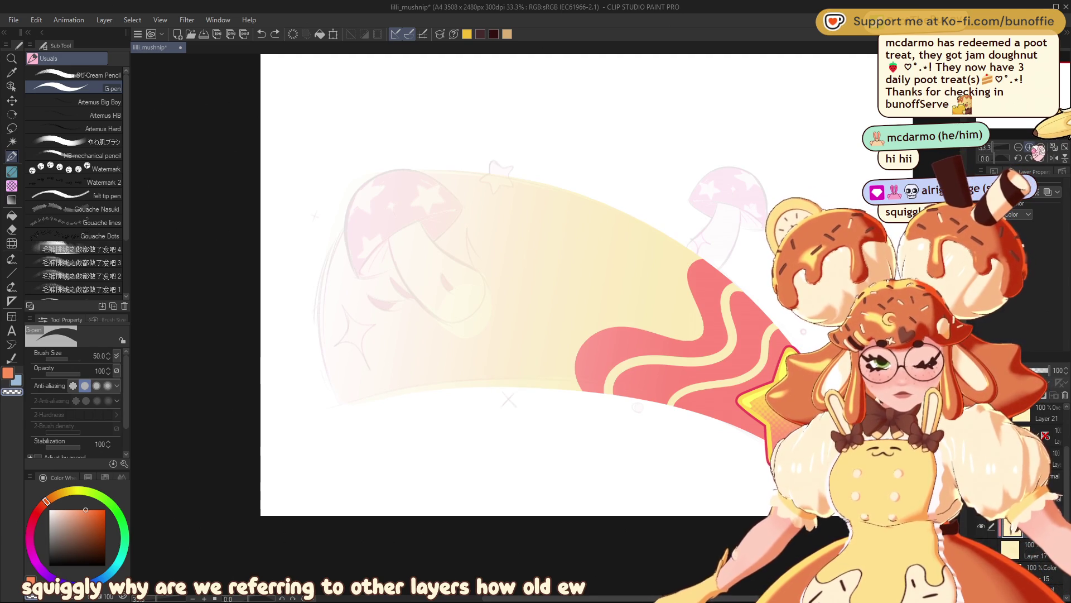
{"action": "key", "text": "ctrl+z"}
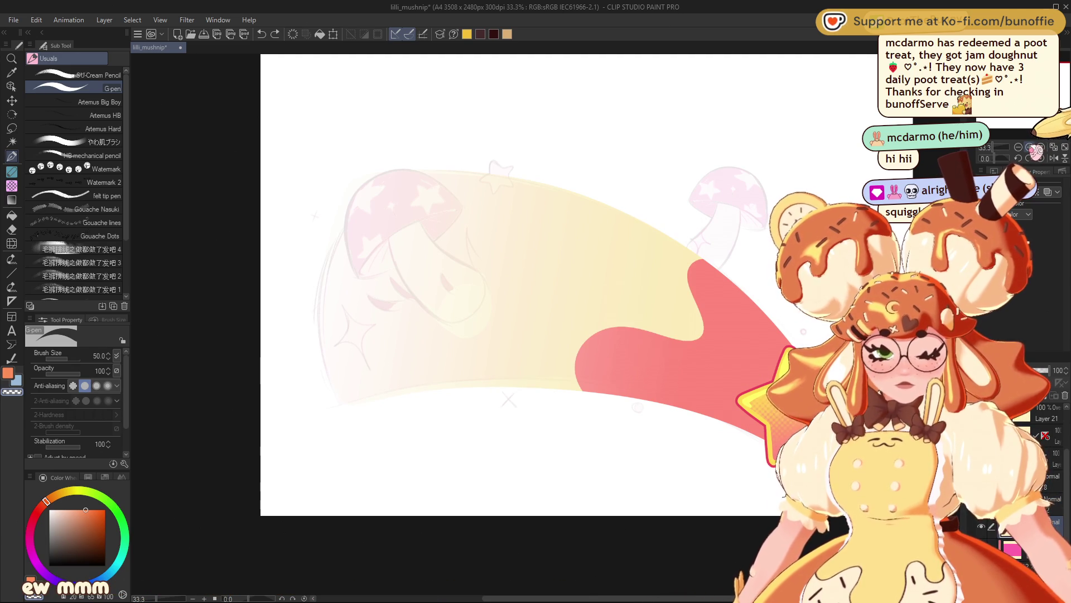
{"action": "key", "text": "ctrl+y"}
{"action": "key", "text": "ctrl+y"}
{"action": "key", "text": "ctrl+y"}
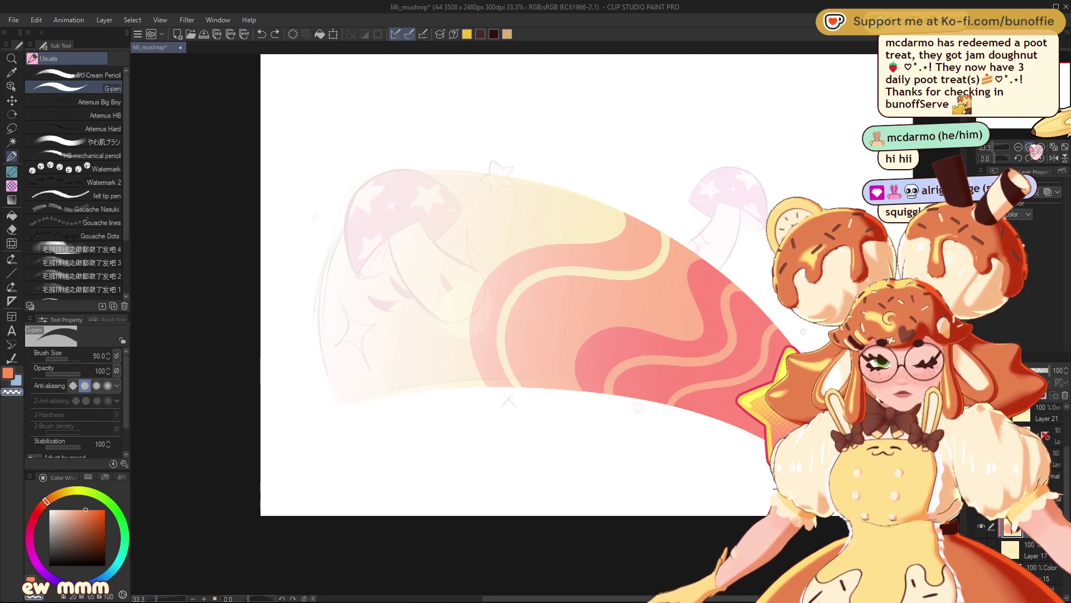
{"action": "key", "text": "ctrl+y"}
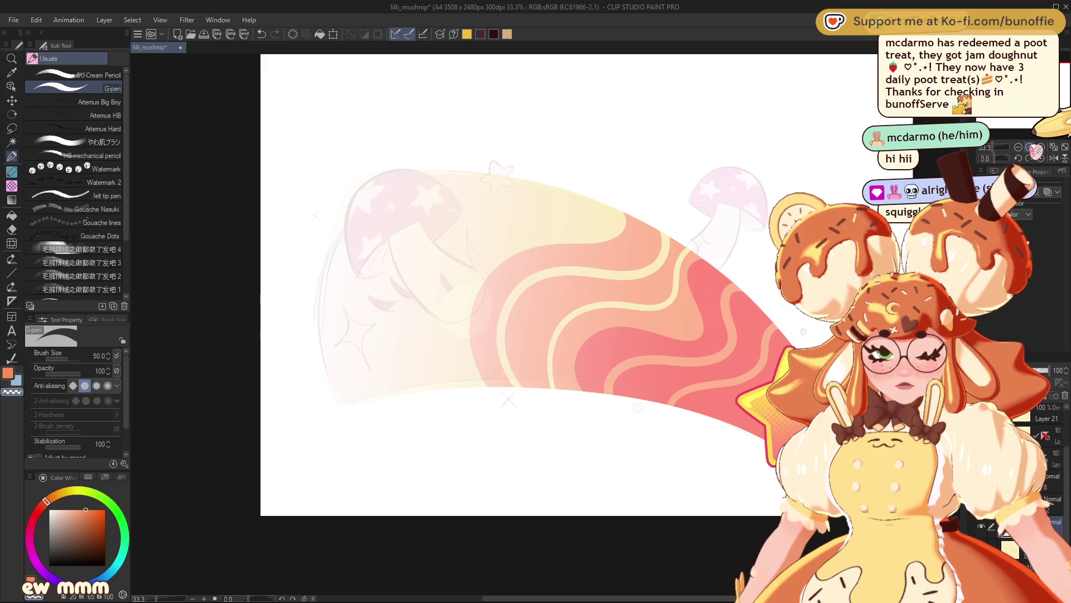
{"action": "key", "text": "ctrl+z"}
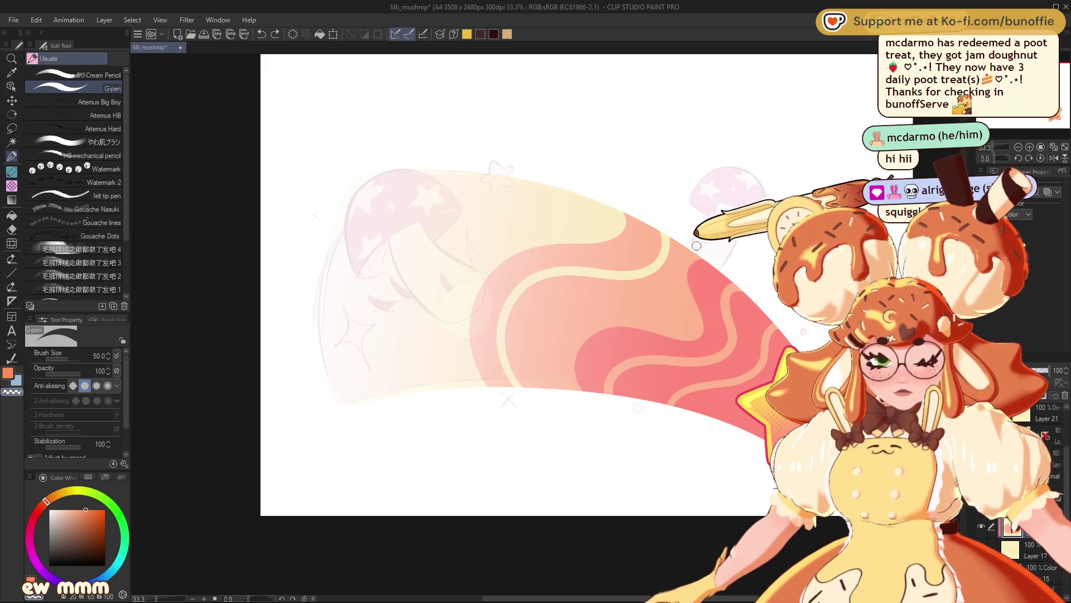
{"action": "key", "text": "ctrl+z"}
- Redraw the cream wavy stripe inside the pink shape and hide the faint mushroom sketch
{"action": "mouse_move", "coordinate": [705, 244]}
{"action": "left_mouse_down"}
{"action": "mouse_move", "coordinate": [675, 251]}
{"action": "mouse_move", "coordinate": [659, 284]}
{"action": "mouse_move", "coordinate": [555, 313]}
{"action": "mouse_move", "coordinate": [573, 412]}
{"action": "left_mouse_up"}
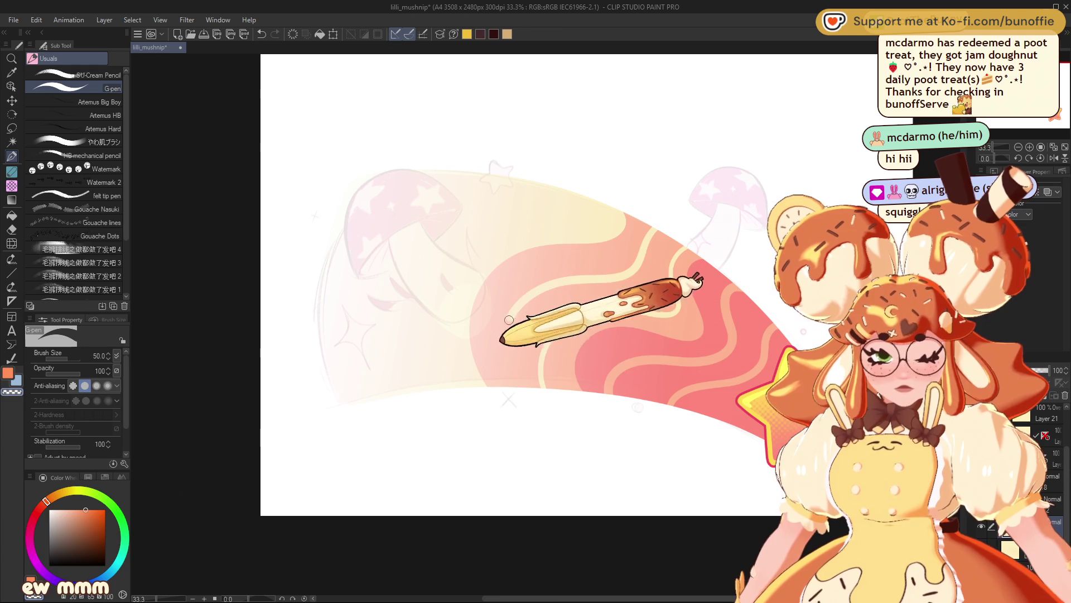
{"action": "scroll", "coordinate": [519, 284], "scroll_direction": "down", "scroll_amount": 8}
{"action": "scroll", "coordinate": [519, 285], "scroll_direction": "up", "scroll_amount": 8}
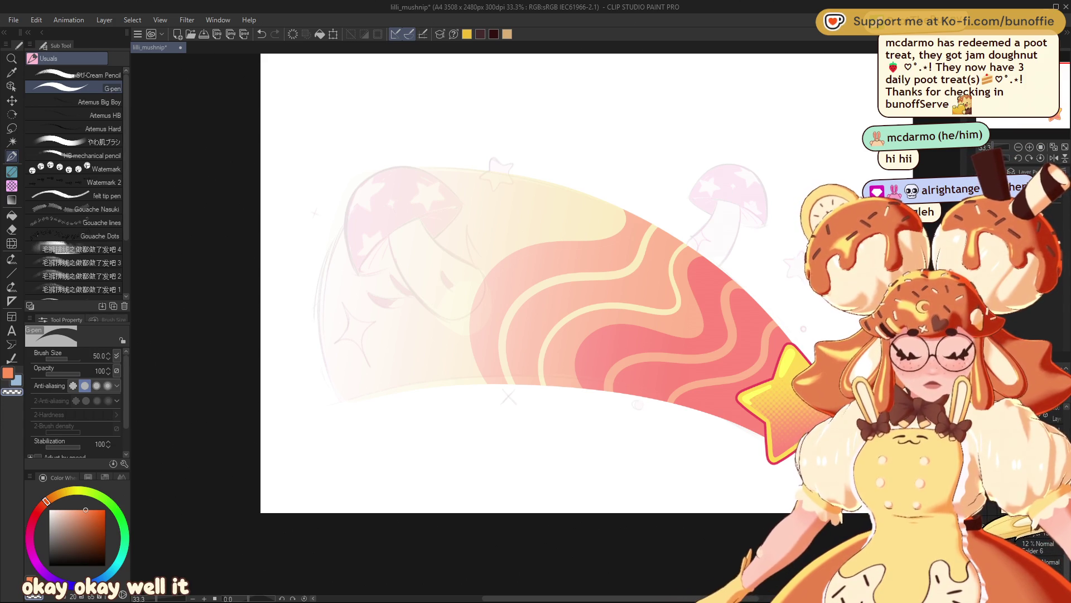
{"action": "key", "text": "ctrl+z"}
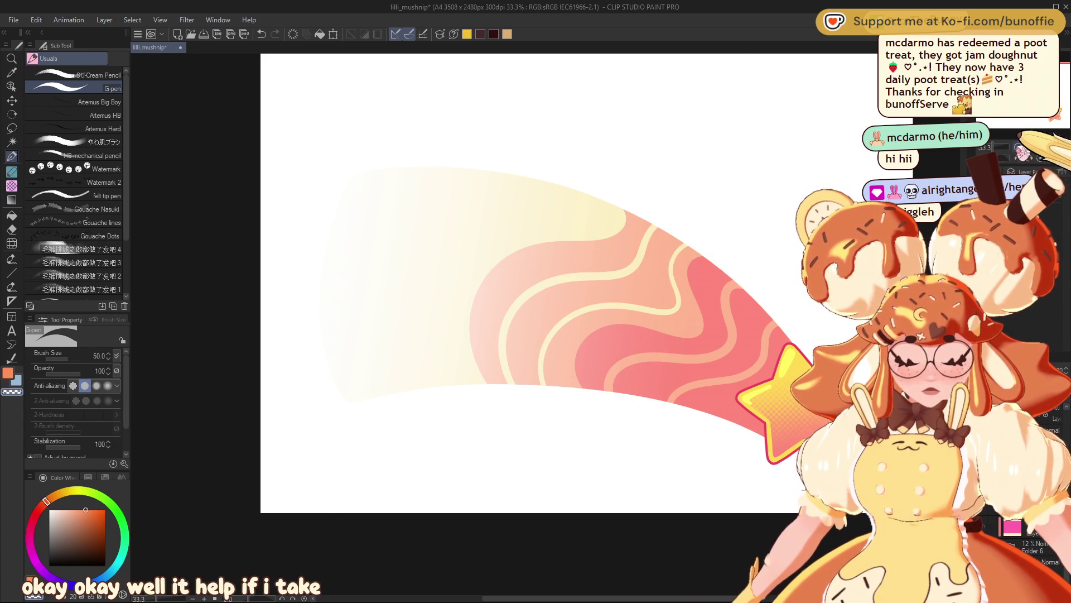
{"action": "scroll", "coordinate": [546, 324], "scroll_direction": "down", "scroll_amount": 7}
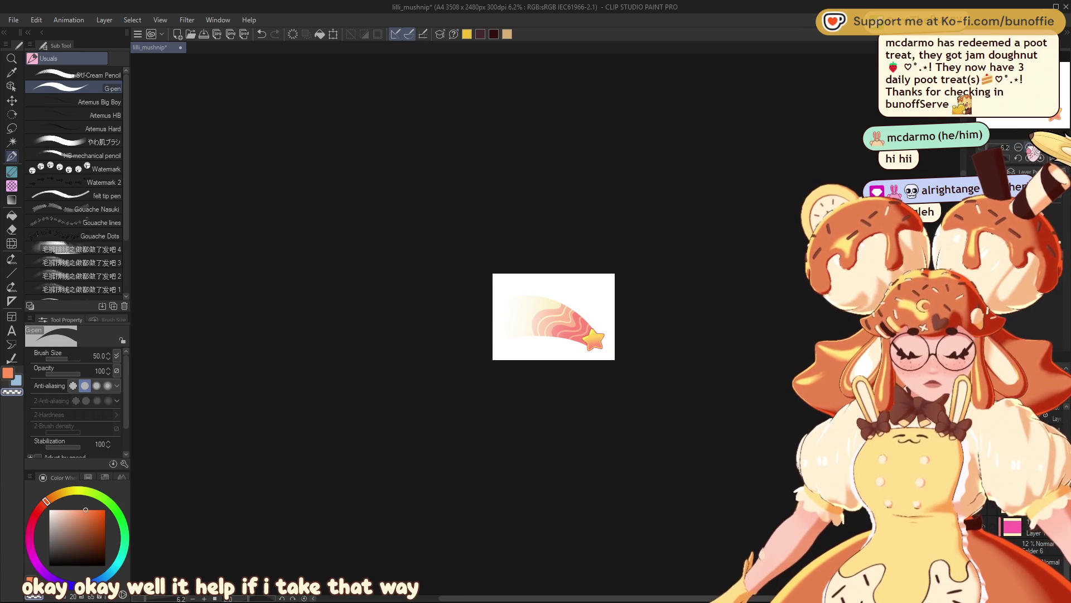
{"action": "scroll", "coordinate": [552, 316], "scroll_direction": "up", "scroll_amount": 7}
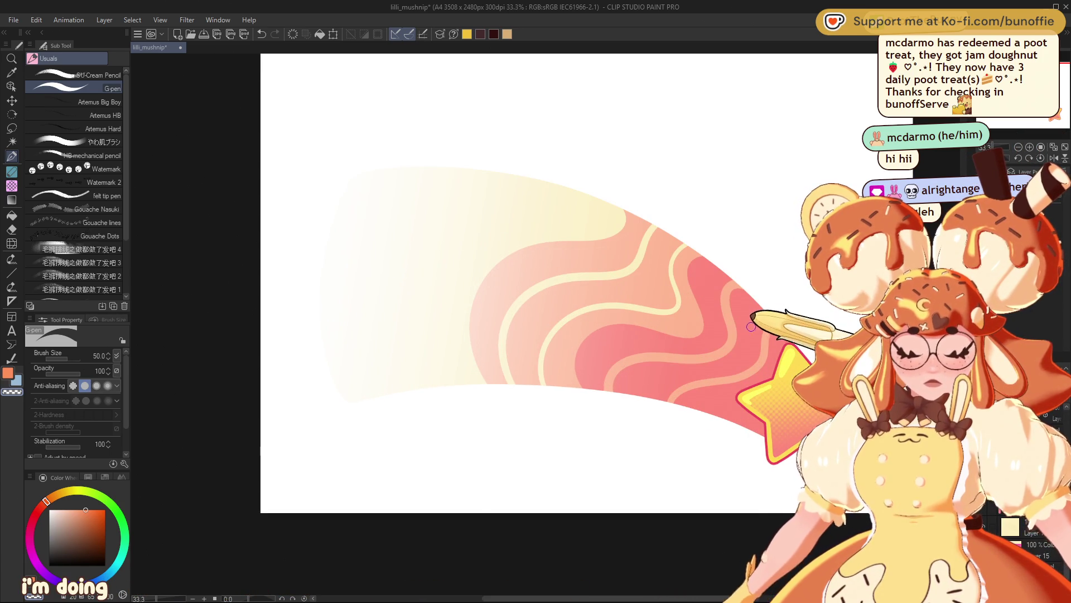
- Lay a salmon-pink-to-transparent gradient across the banner, clipped to the wave layer
{"action": "left_click", "coordinate": [709, 298], "text": "alt"}
{"action": "left_click", "coordinate": [12, 199]}
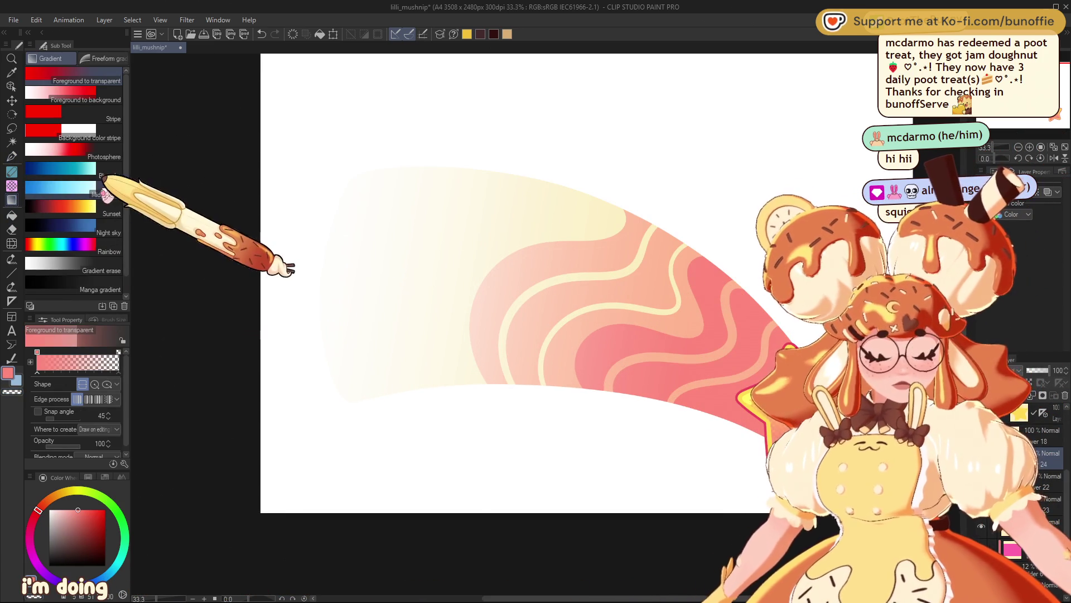
{"action": "mouse_move", "coordinate": [721, 371]}
{"action": "left_mouse_down"}
{"action": "mouse_move", "coordinate": [318, 275]}
{"action": "mouse_move", "coordinate": [298, 355]}
{"action": "left_mouse_up"}
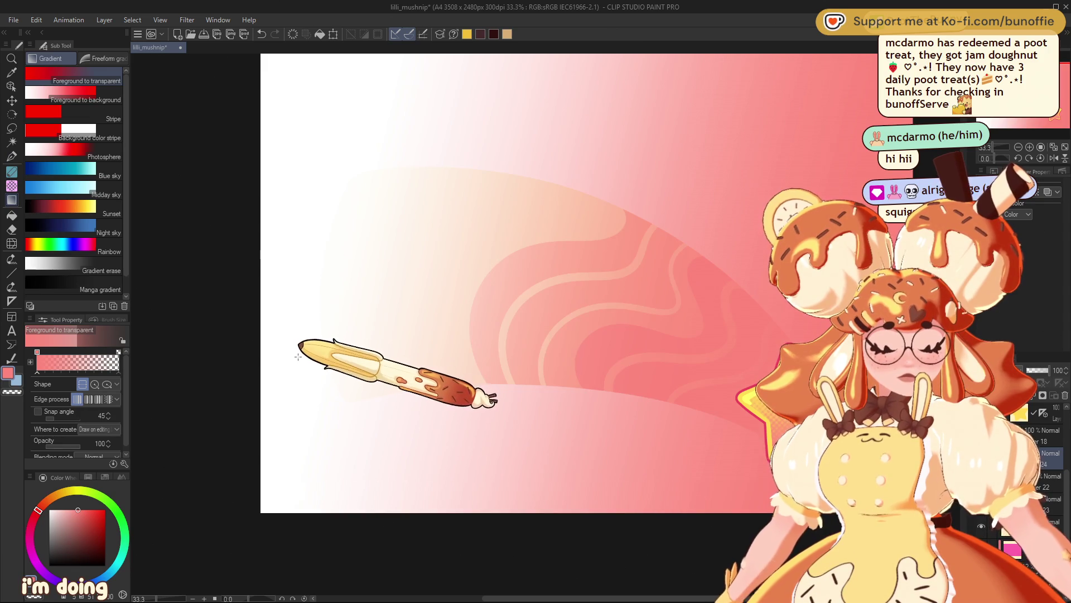
{"action": "key", "text": "ctrl+alt+g"}
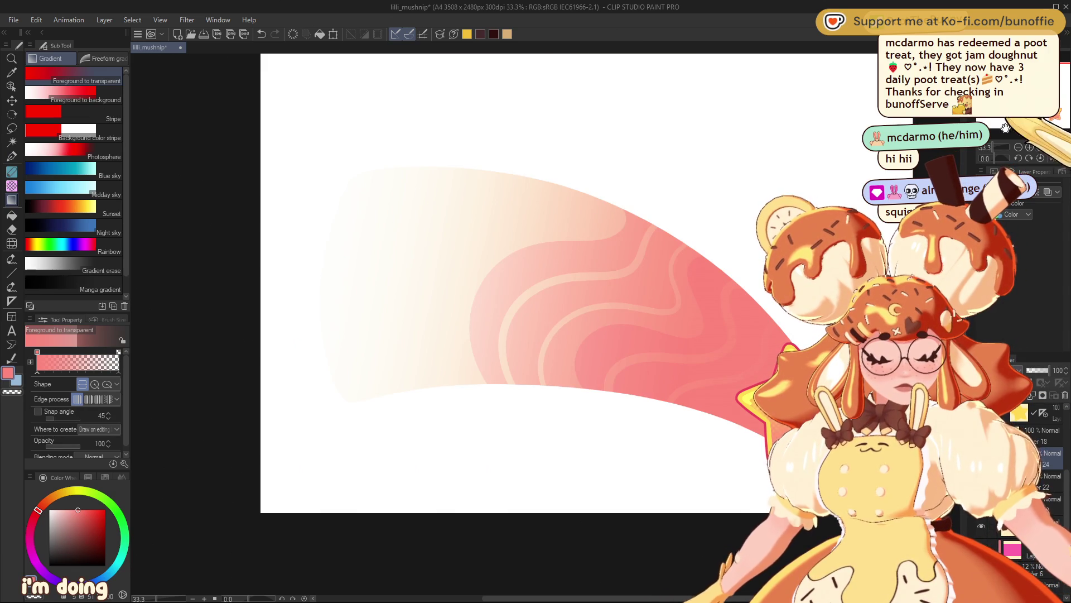
- Check the gradient at several zoom levels, then bring back the Lilli_Mushnip title
{"action": "key", "text": "ctrl+minus"}
{"action": "key", "text": "ctrl+minus"}
{"action": "key", "text": "ctrl+minus"}
{"action": "key", "text": "ctrl+plus"}
{"action": "key", "text": "ctrl+plus"}
{"action": "key", "text": "ctrl+plus"}
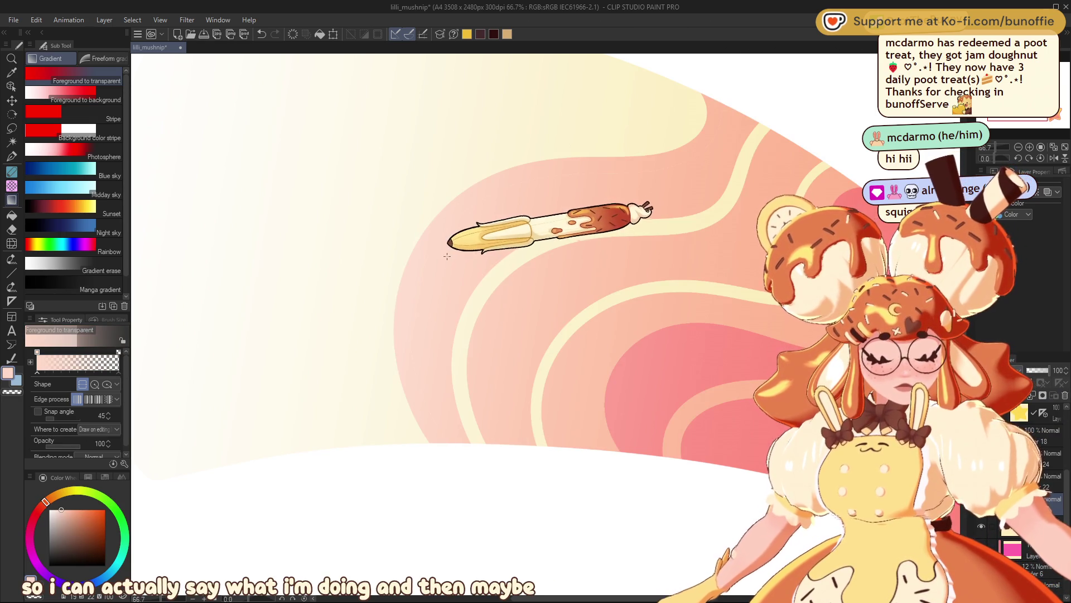
{"action": "key", "text": "ctrl+minus"}
{"action": "key", "text": "ctrl+minus"}
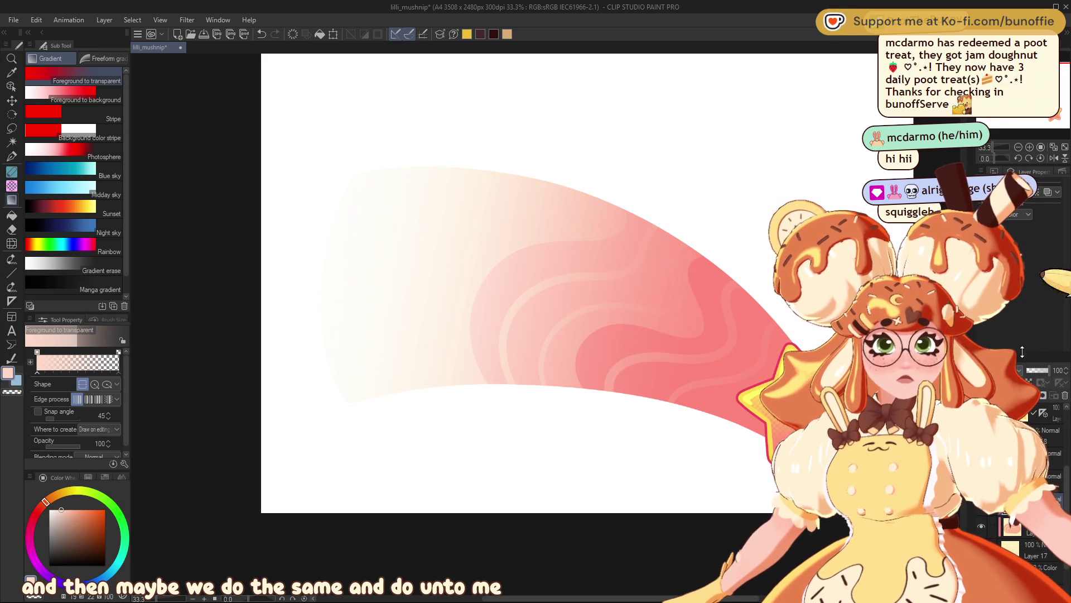
{"action": "key", "text": "ctrl+minus"}
{"action": "key", "text": "ctrl+minus"}
{"action": "key", "text": "ctrl+minus"}
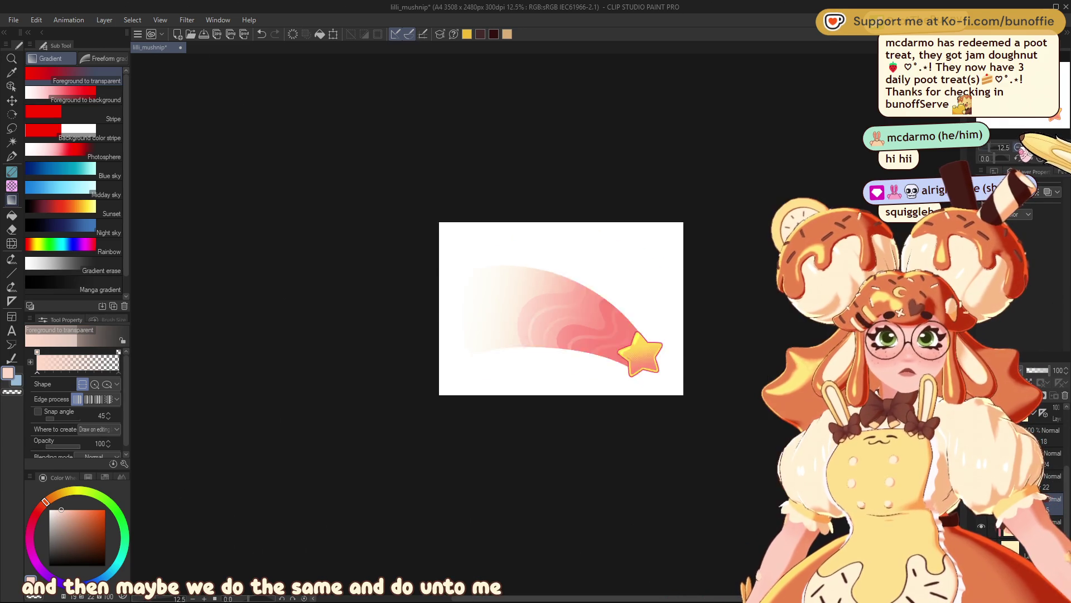
{"action": "key", "text": "ctrl+alt+0"}
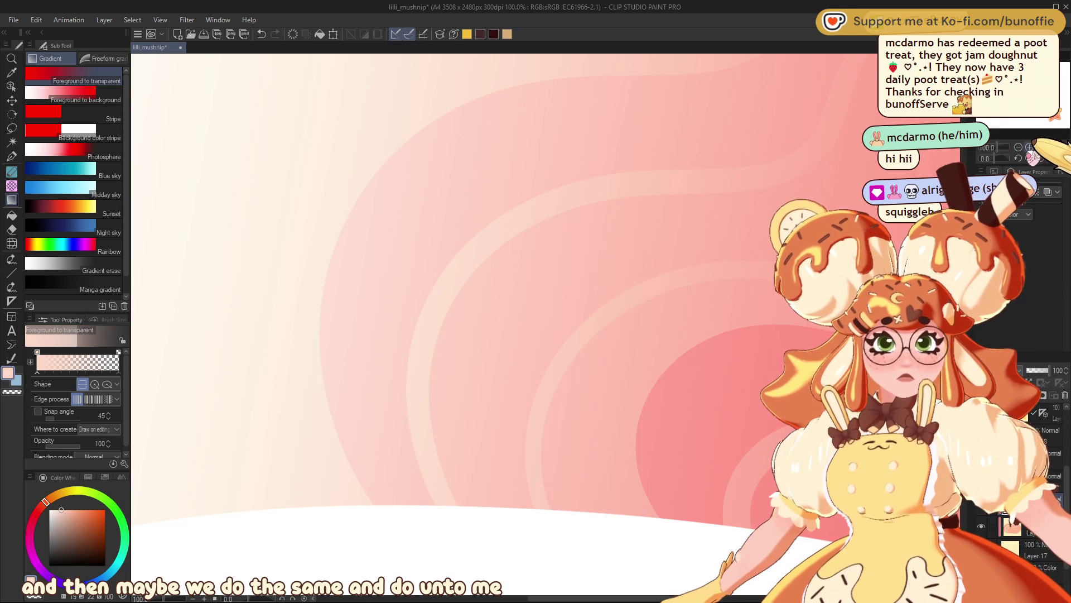
{"action": "key", "text": "ctrl+minus"}
{"action": "key", "text": "ctrl+minus"}
{"action": "key", "text": "ctrl+minus"}
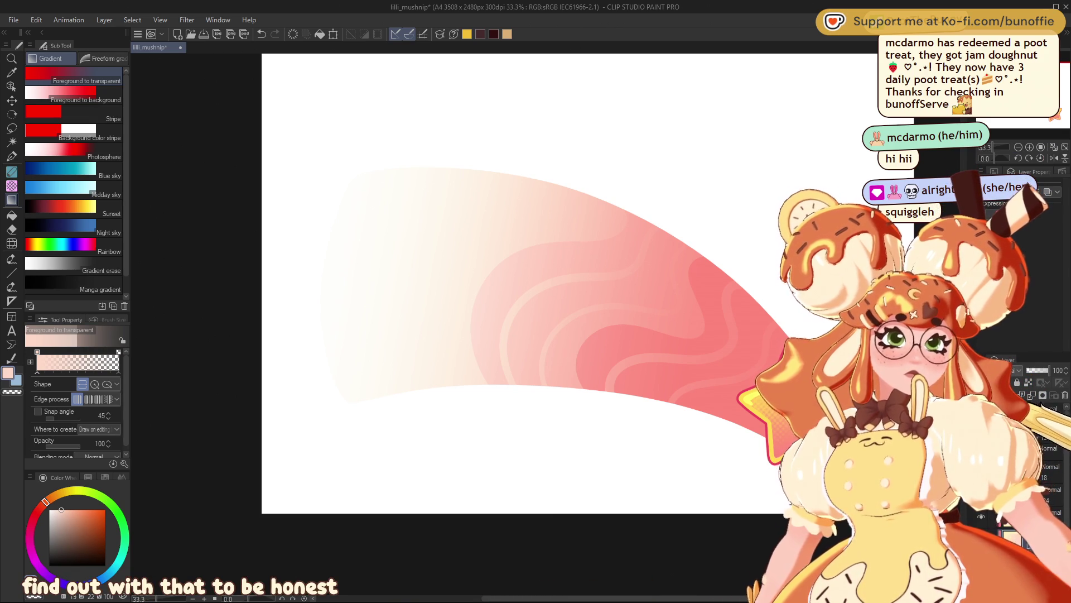
{"action": "key", "text": "ctrl+v"}
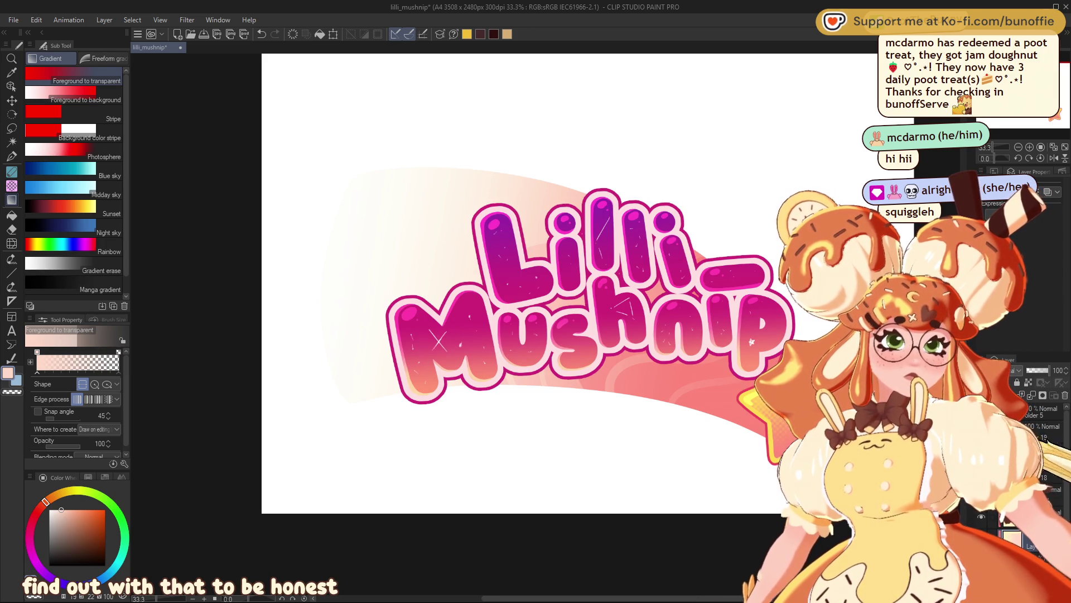
- Show the guide lines and move the pink swoosh layer slightly up behind the title
{"action": "key", "text": "ctrl+t"}
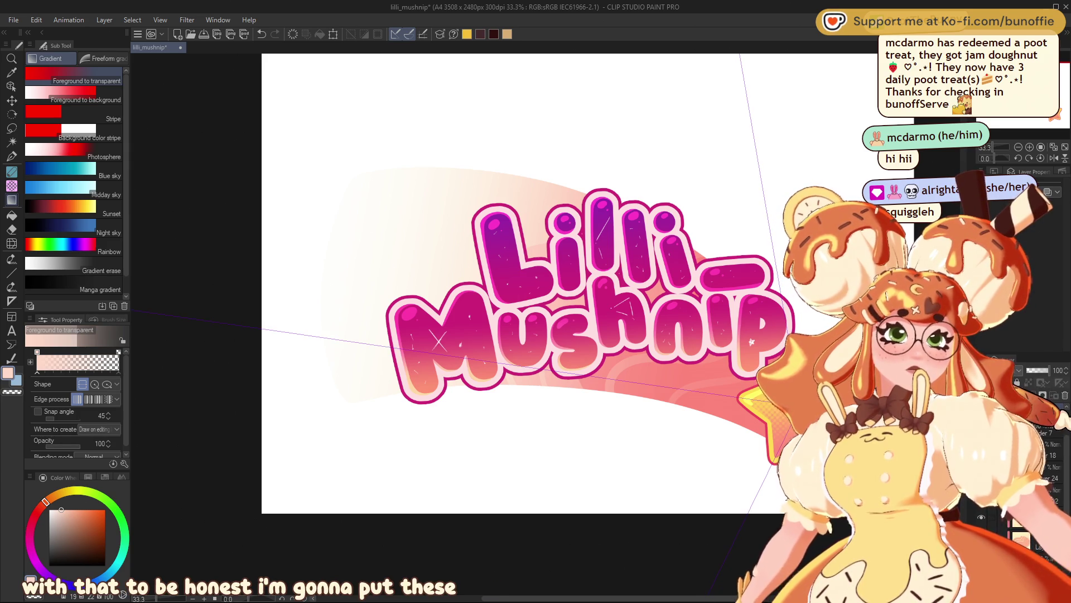
{"action": "left_click", "coordinate": [11, 101]}
{"action": "left_click_drag", "start_coordinate": [557, 390], "coordinate": [555, 380]}
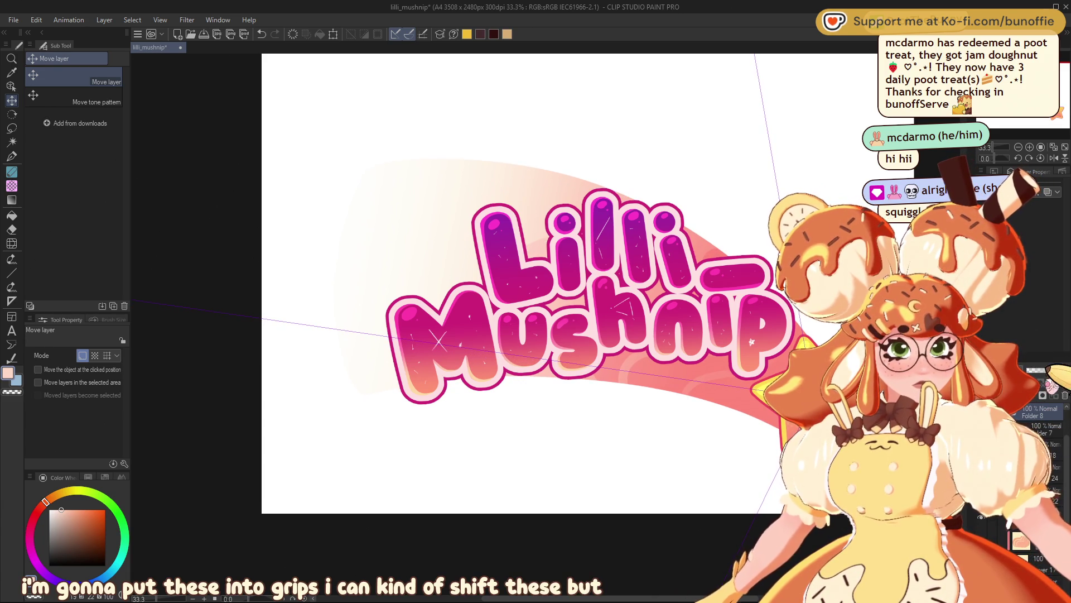
- Free-transform the title and banner: rotate slightly counter-clockwise, shift a little right, confirm
{"action": "key", "text": "ctrl+minus"}
{"action": "key", "text": "ctrl+minus"}
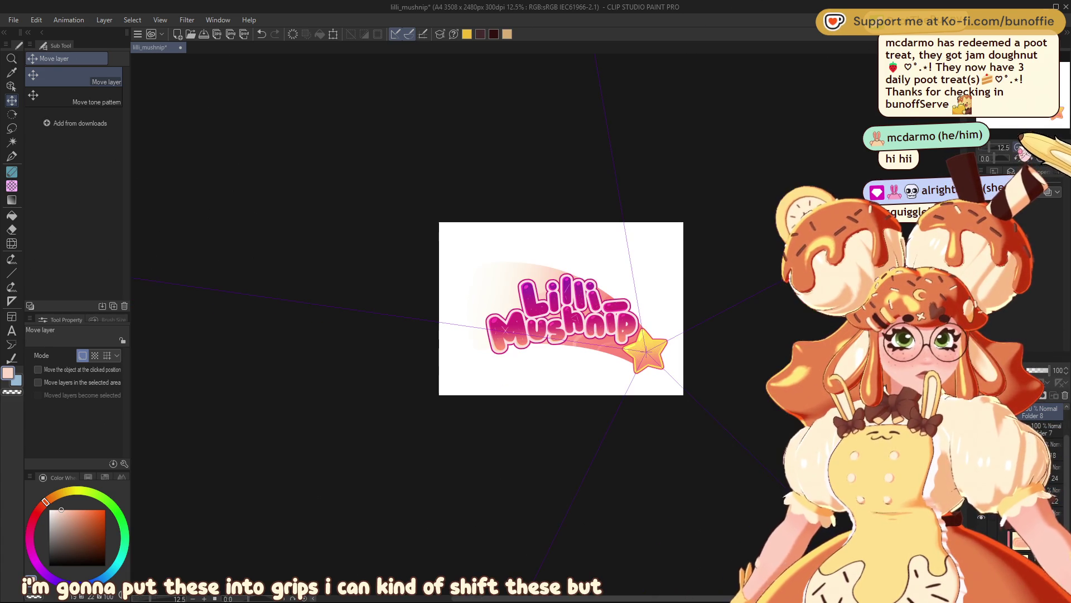
{"action": "key", "text": "ctrl+plus"}
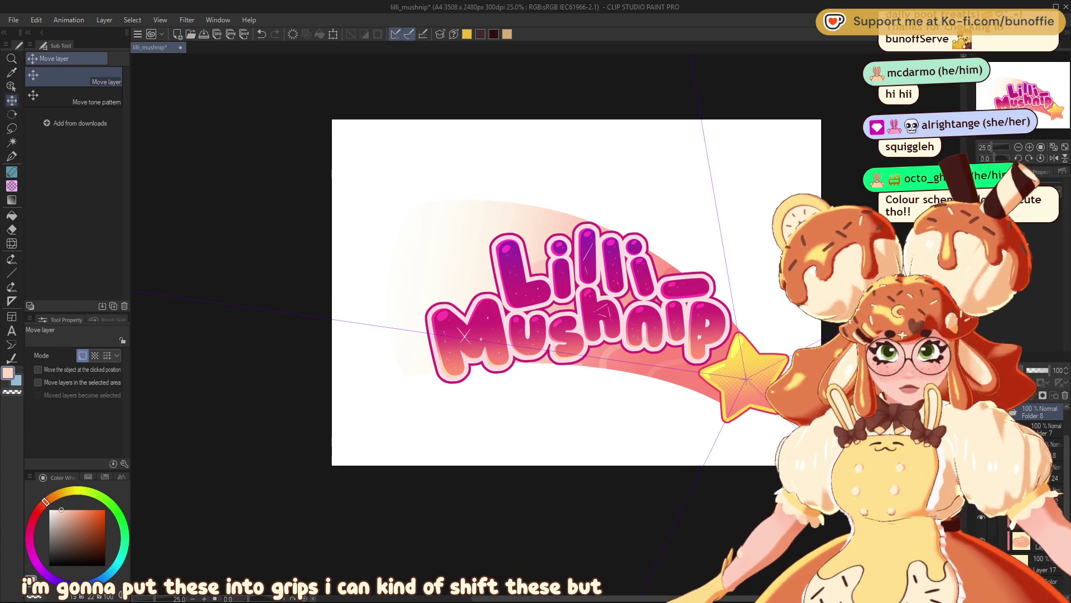
{"action": "key", "text": "ctrl+t"}
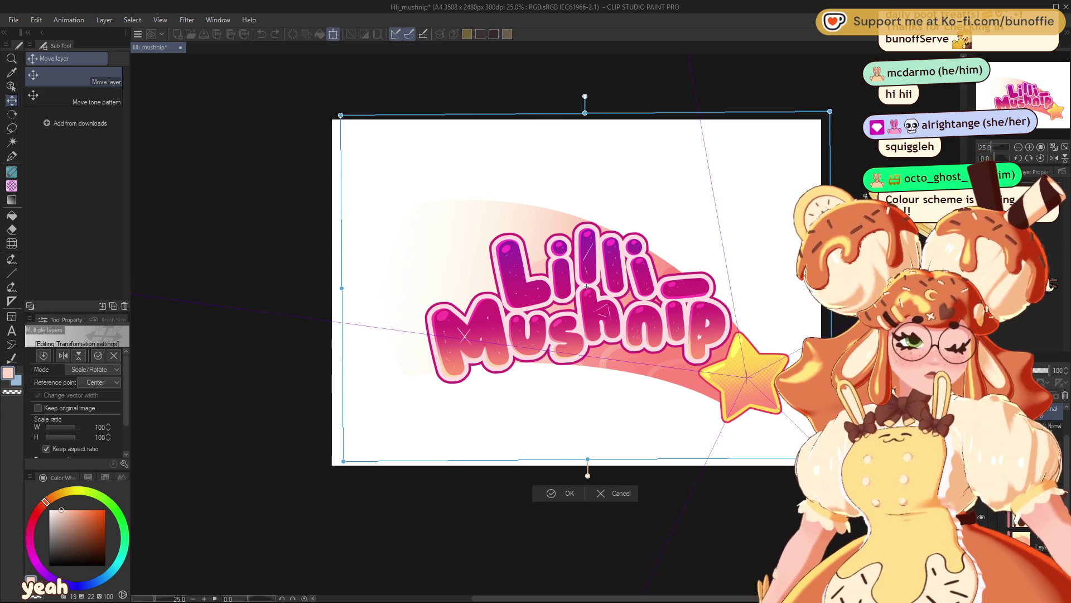
{"action": "left_click_drag", "start_coordinate": [848, 313], "coordinate": [848, 279]}
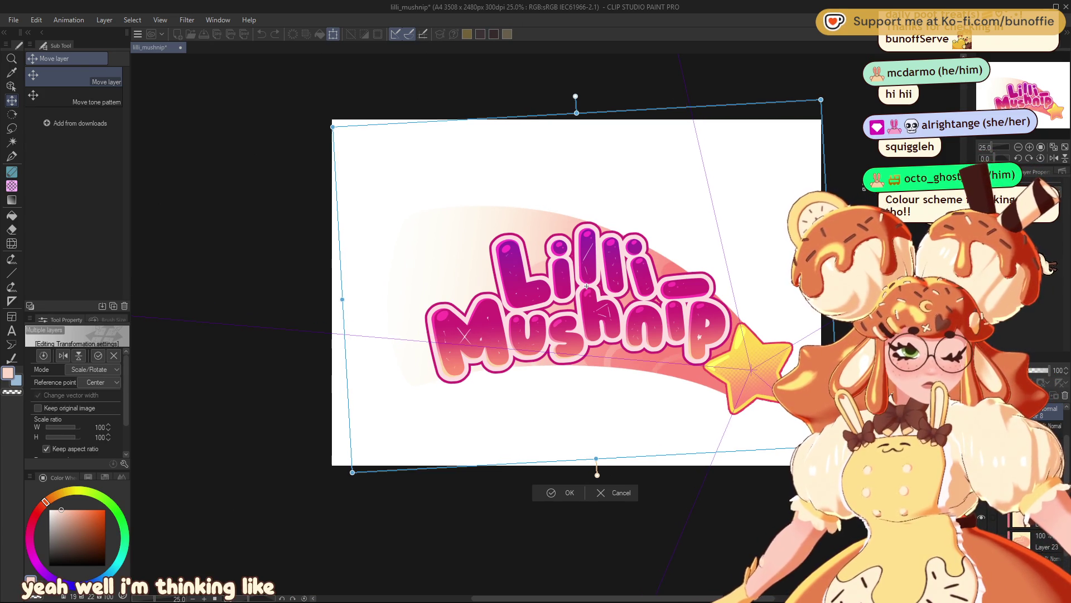
{"action": "left_click_drag", "start_coordinate": [762, 377], "coordinate": [767, 384]}
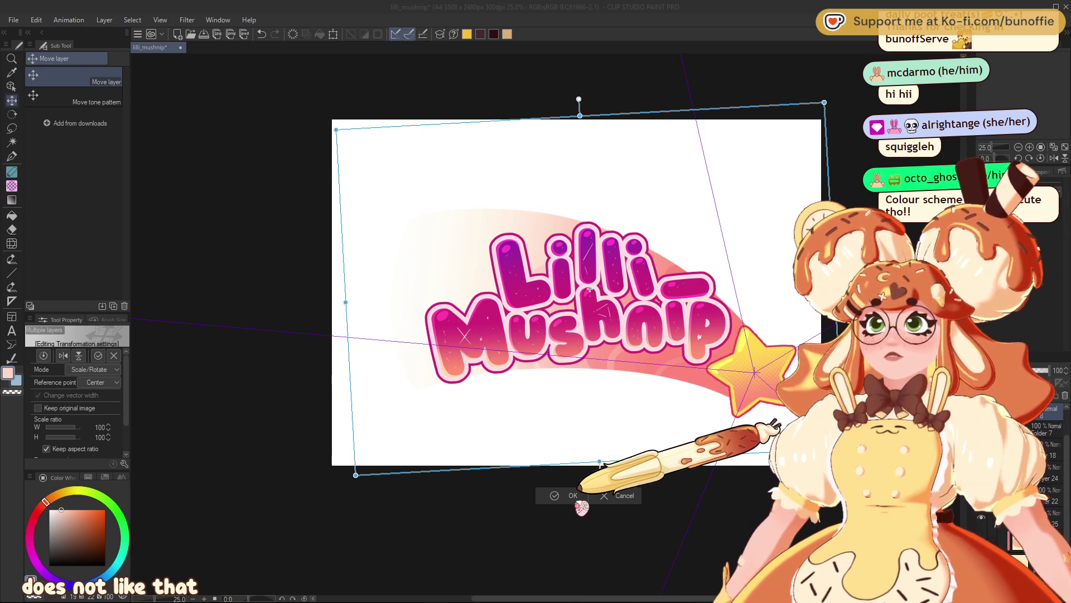
{"action": "left_click", "coordinate": [575, 495]}
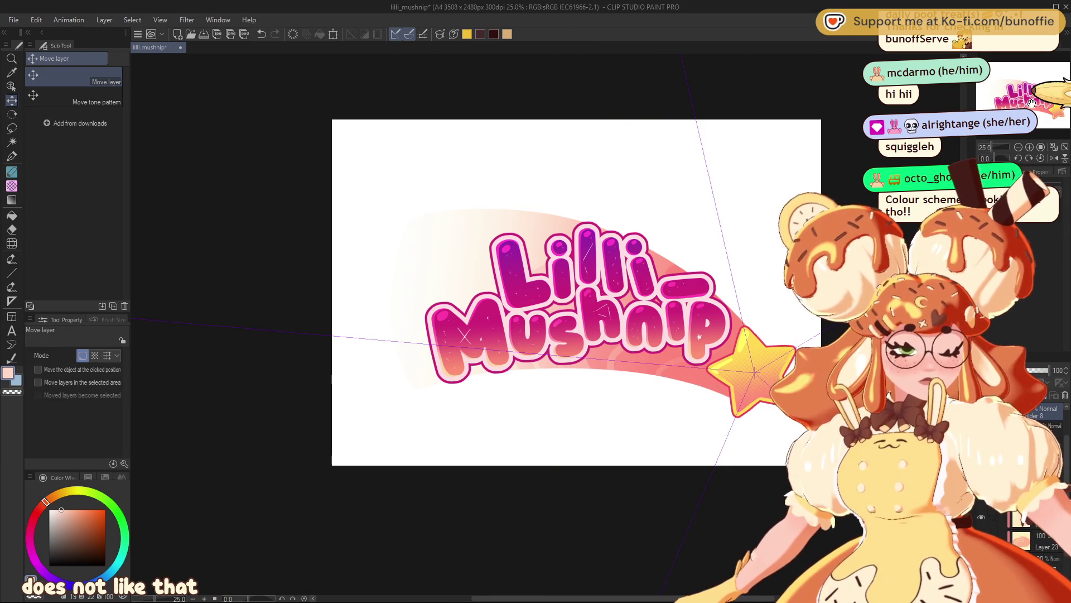
- Zoom and pan around the star and title lettering to review the transformed logo
{"action": "scroll", "coordinate": [1039, 127], "scroll_direction": "up", "scroll_amount": 2}
{"action": "mouse_move", "coordinate": [1043, 120]}
{"action": "left_mouse_down"}
{"action": "mouse_move", "coordinate": [1061, 111]}
{"action": "mouse_move", "coordinate": [1044, 88]}
{"action": "left_mouse_up"}
{"action": "left_click", "coordinate": [1019, 147]}
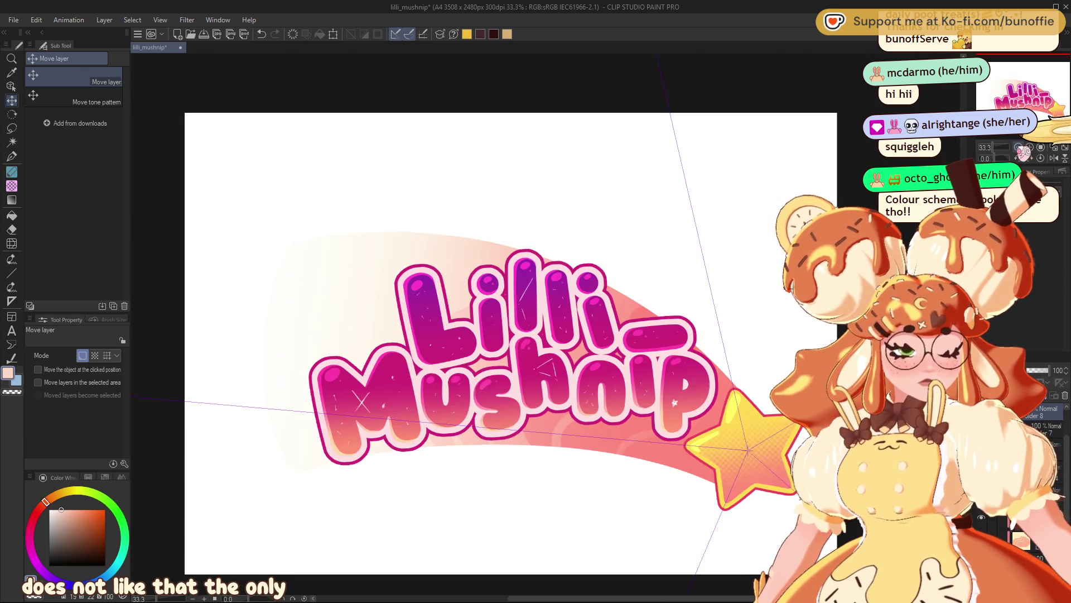
{"action": "left_click", "coordinate": [1019, 148]}
{"action": "left_click", "coordinate": [1019, 147]}
{"action": "left_click", "coordinate": [1030, 148]}
{"action": "left_click", "coordinate": [1030, 147]}
{"action": "left_click_drag", "start_coordinate": [1032, 98], "coordinate": [1032, 103]}
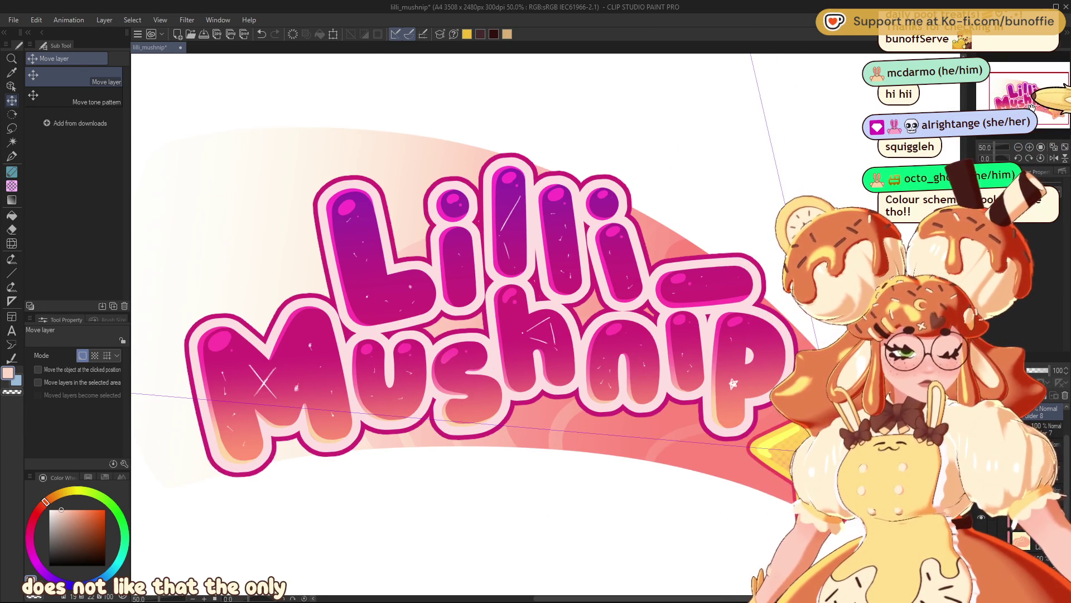
{"action": "left_click", "coordinate": [1019, 148]}
{"action": "left_click", "coordinate": [1019, 147]}
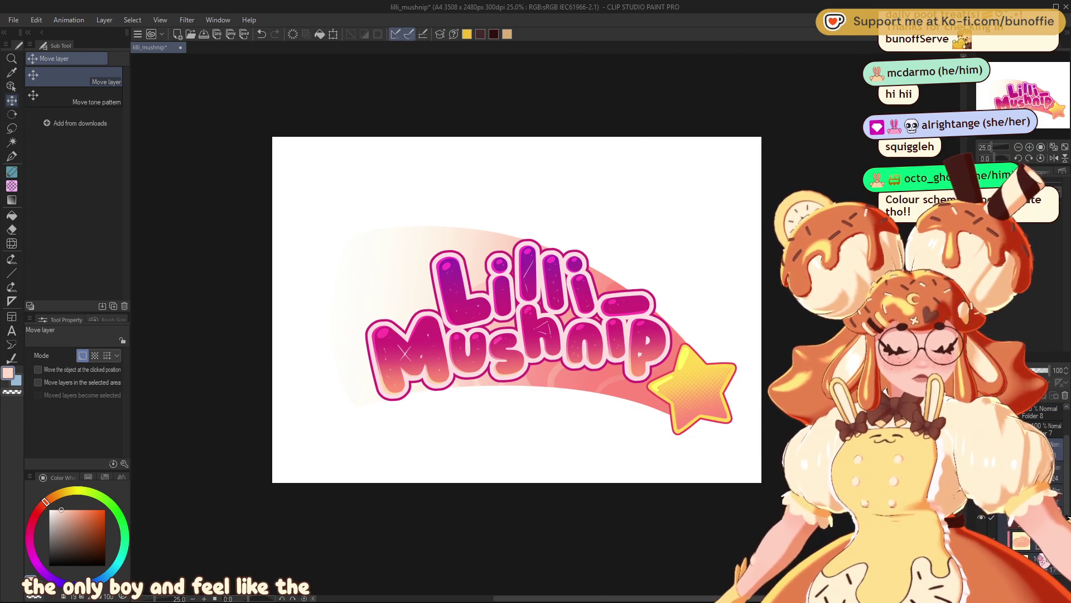
- Rotate the layers slightly counter-clockwise again and nudge the star up and right
{"action": "key", "text": "ctrl+t"}
{"action": "mouse_move", "coordinate": [825, 143]}
{"action": "left_mouse_down"}
{"action": "mouse_move", "coordinate": [802, 109]}
{"action": "mouse_move", "coordinate": [807, 117]}
{"action": "left_mouse_up"}
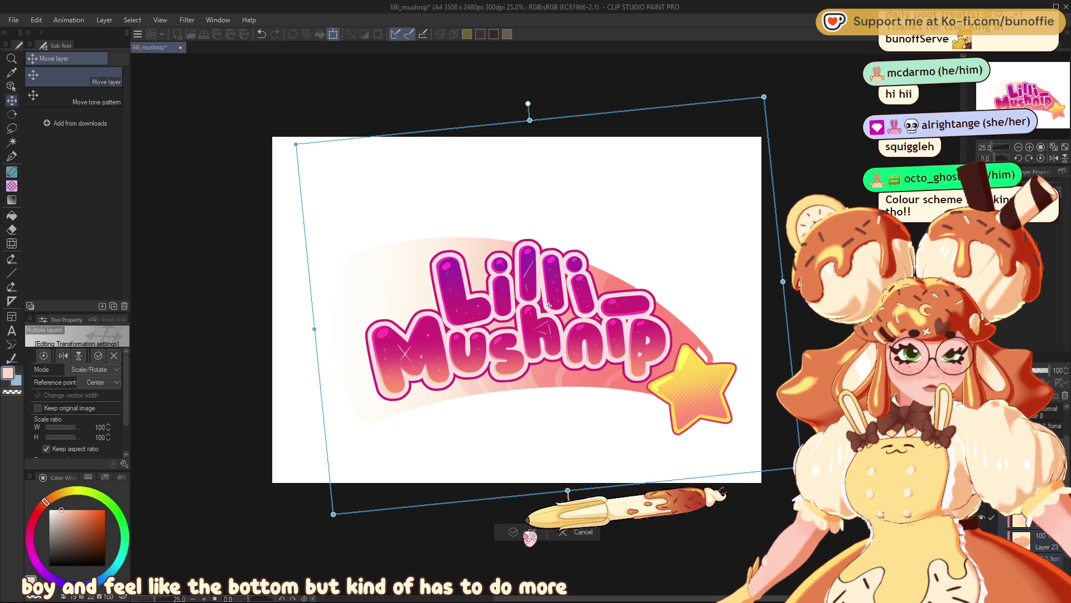
{"action": "left_click", "coordinate": [538, 535]}
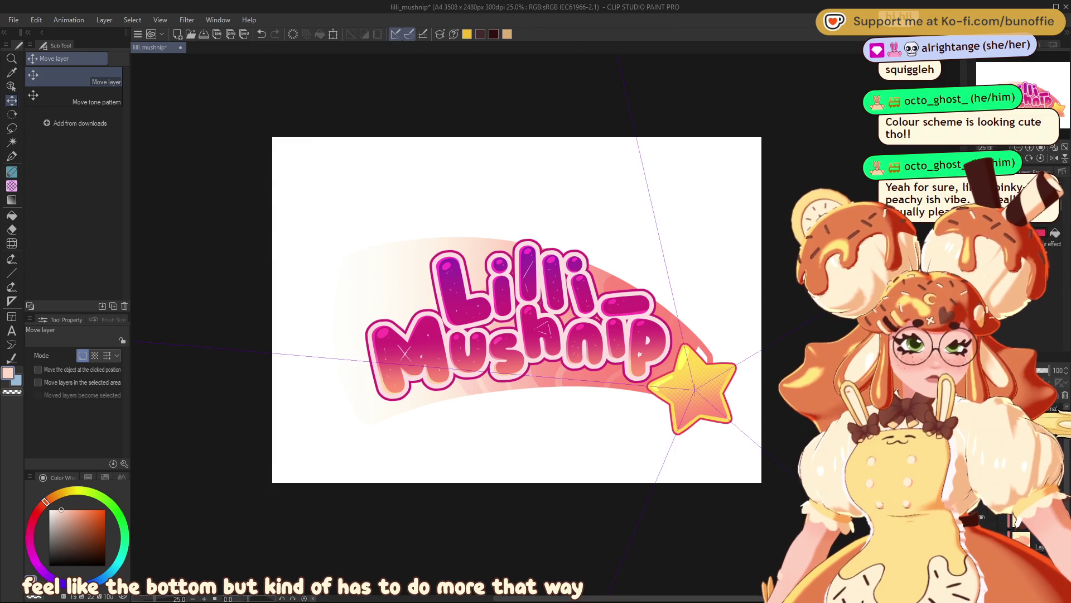
{"action": "left_click_drag", "start_coordinate": [718, 401], "coordinate": [725, 408]}
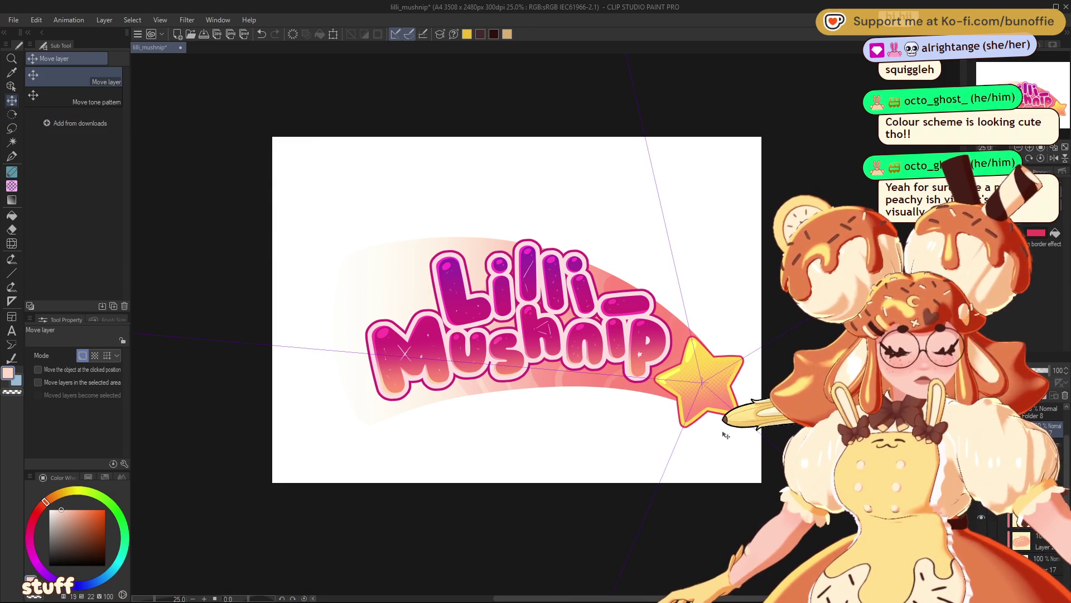
- Mirror the view to check the composition, then remove the radial guide lines
{"action": "key", "text": "h"}
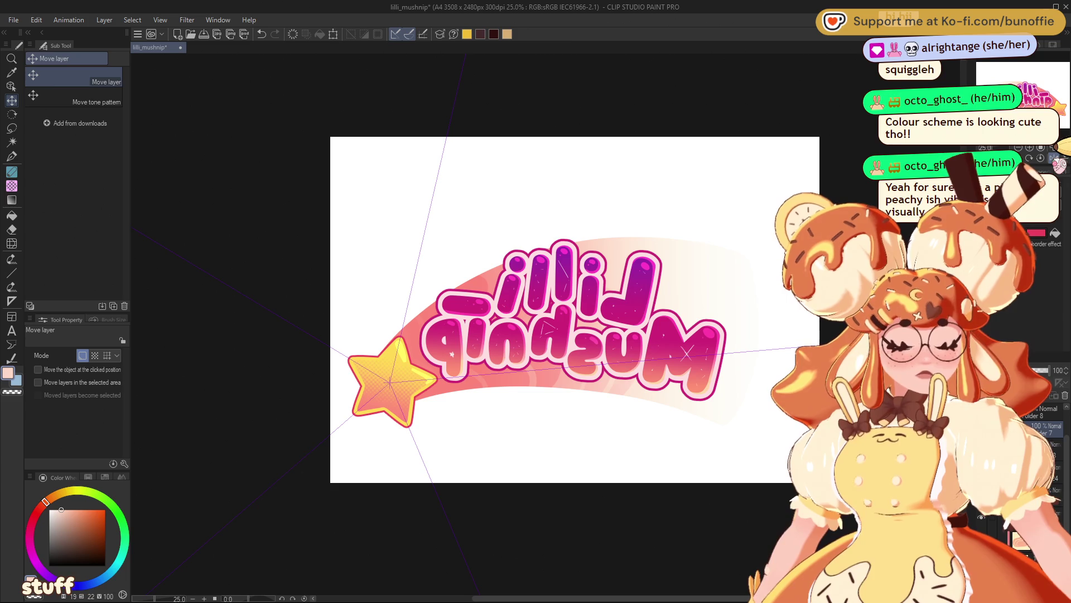
{"action": "key", "text": "h"}
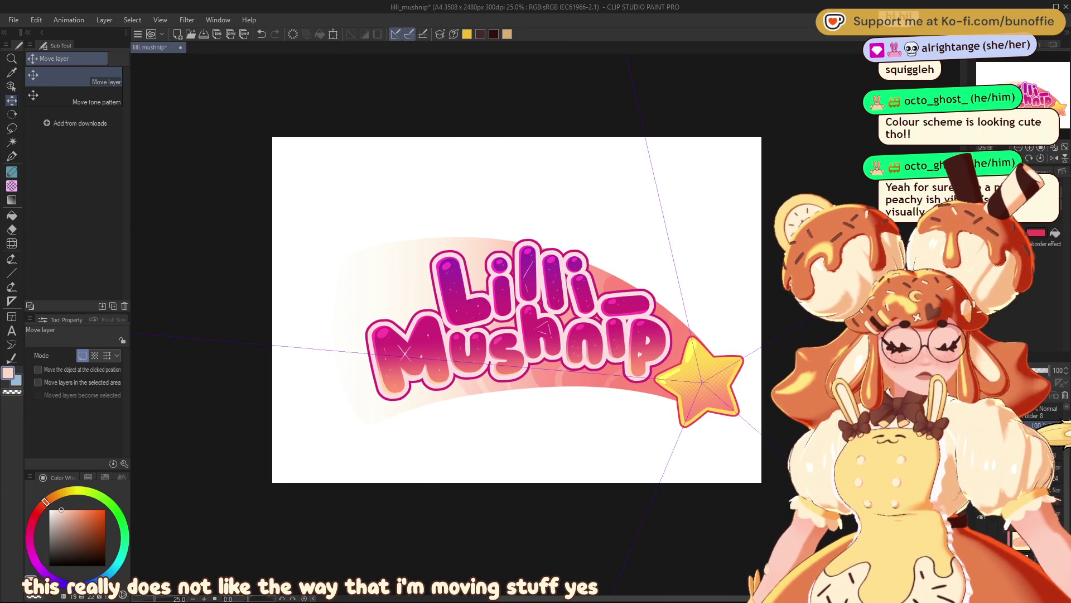
{"action": "key", "text": "ctrl+z"}
{"action": "key", "text": "ctrl+z"}
{"action": "key", "text": "ctrl+z"}
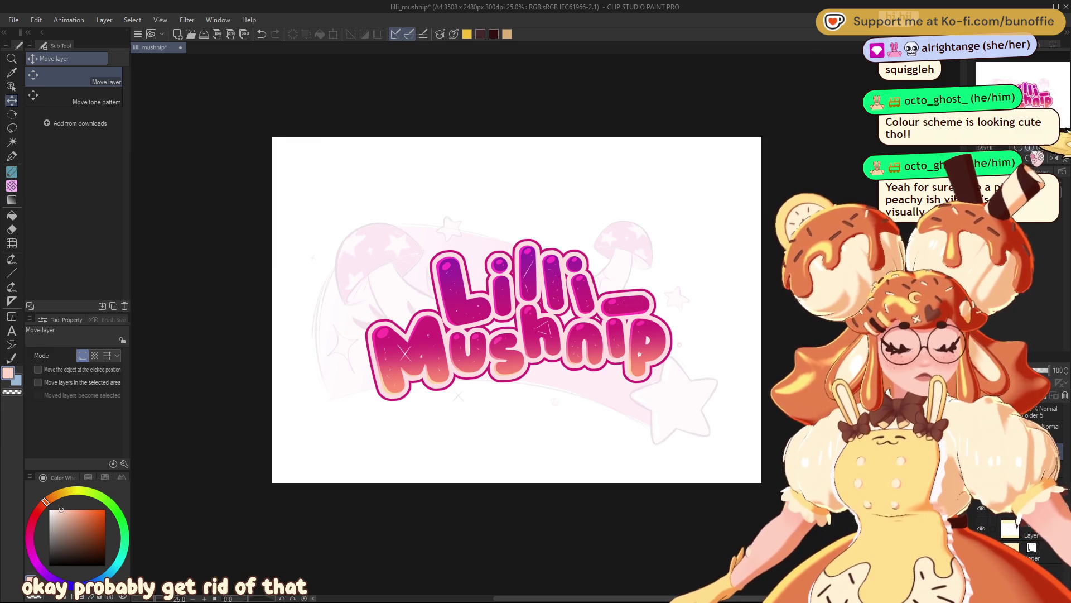
- Zoom in to 66.7% and pan toward the left mushroom sketch
{"action": "scroll", "coordinate": [296, 223], "scroll_direction": "up", "scroll_amount": 4}
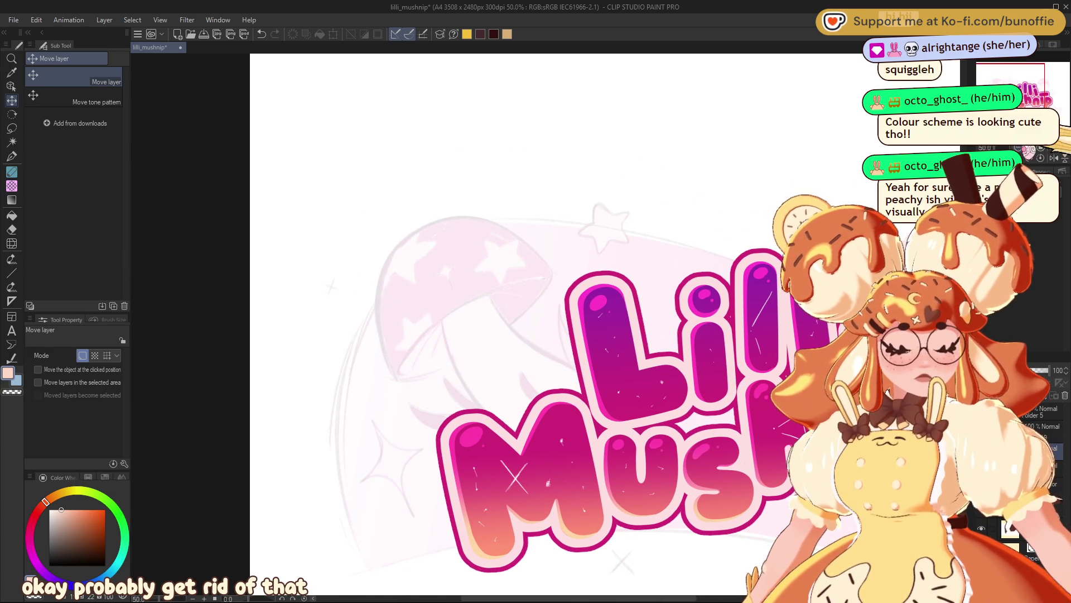
{"action": "scroll", "coordinate": [558, 313], "scroll_direction": "up", "scroll_amount": 1}
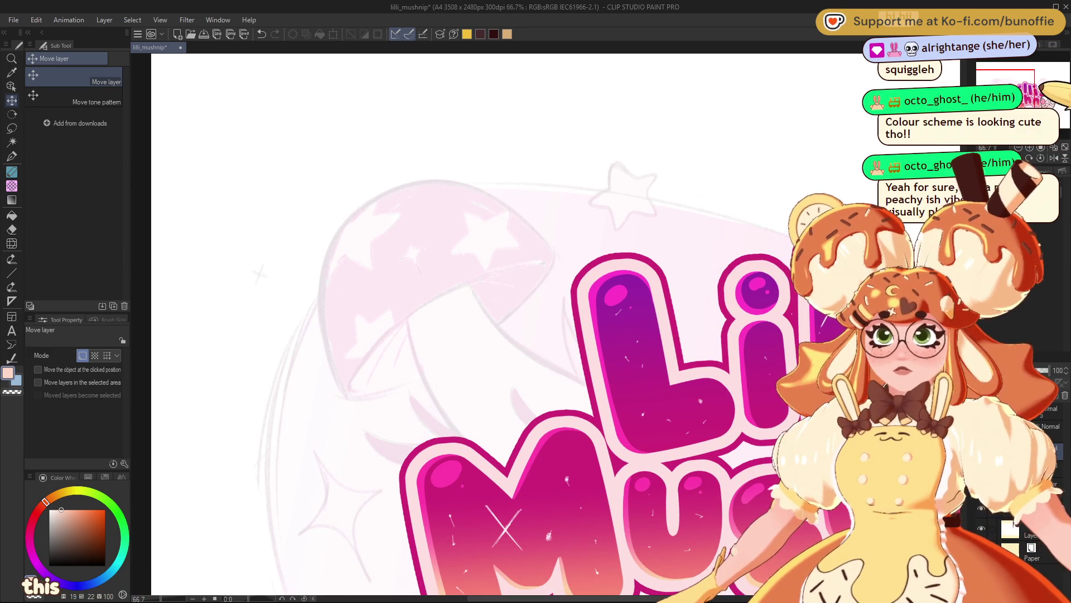
{"action": "mouse_move", "coordinate": [446, 335]}
{"action": "left_mouse_down"}
{"action": "mouse_move", "coordinate": [84, 268]}
{"action": "mouse_move", "coordinate": [432, 305]}
{"action": "left_mouse_up"}
{"action": "left_click_drag", "start_coordinate": [1026, 91], "coordinate": [1031, 88]}
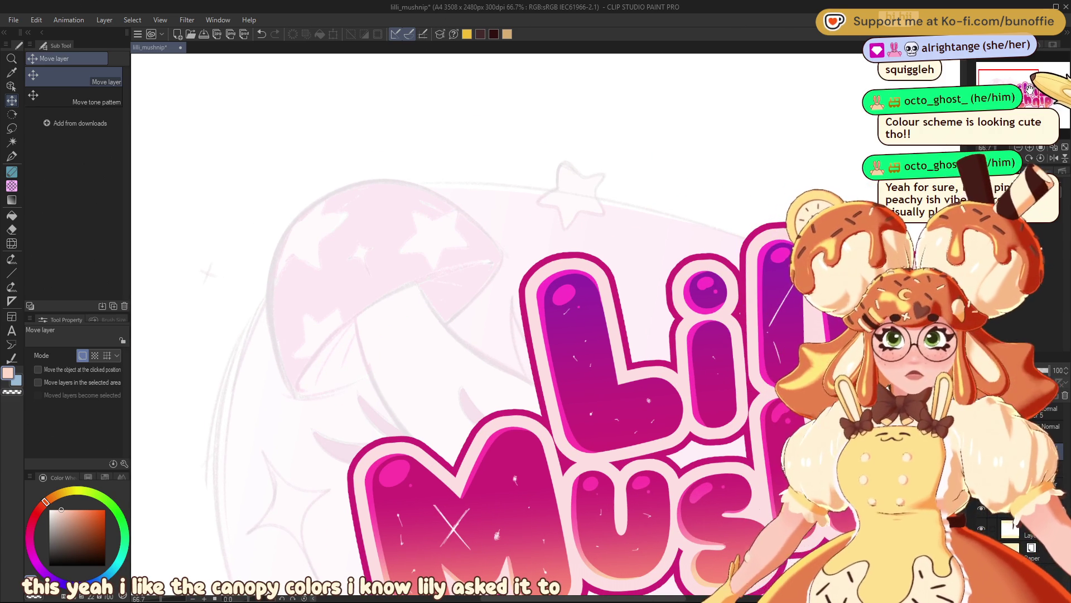
{"action": "left_click_drag", "start_coordinate": [1026, 94], "coordinate": [1021, 90]}
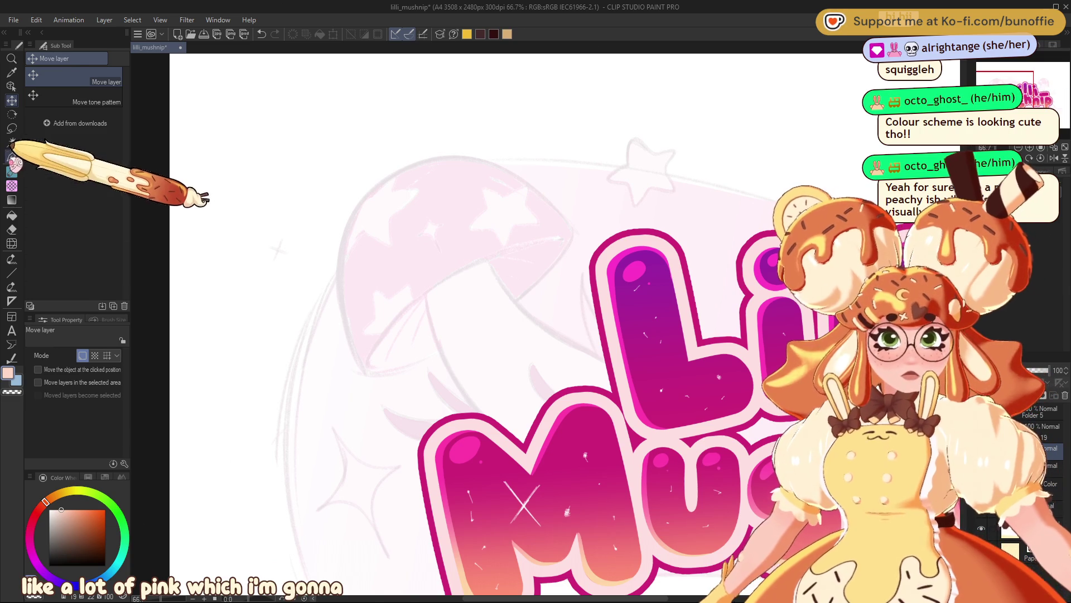
- Select the G-pen at brush size 15, centre the left mushroom, and undo the test stroke
{"action": "left_click", "coordinate": [12, 156]}
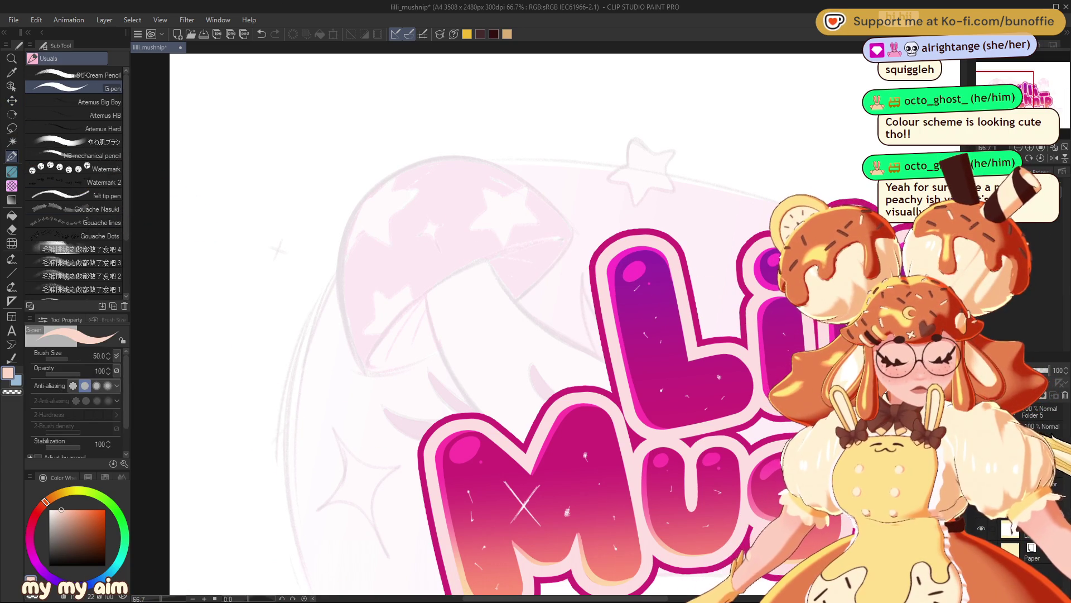
{"action": "left_click_drag", "start_coordinate": [1012, 98], "coordinate": [1057, 119]}
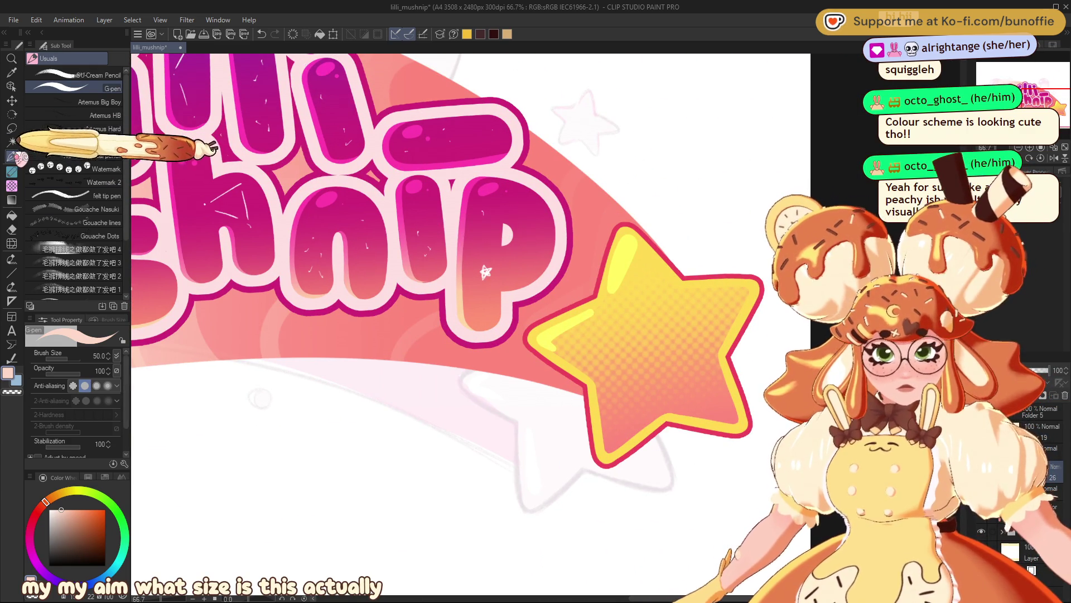
{"action": "key", "text": "bracketleft"}
{"action": "key", "text": "bracketleft"}
{"action": "key", "text": "bracketleft"}
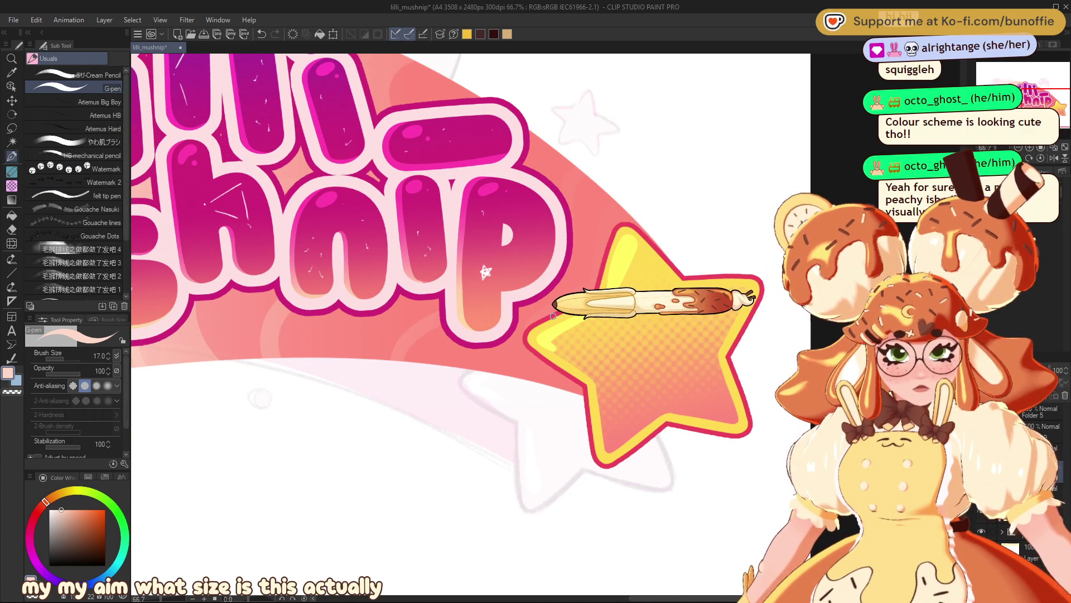
{"action": "key", "text": "bracketleft"}
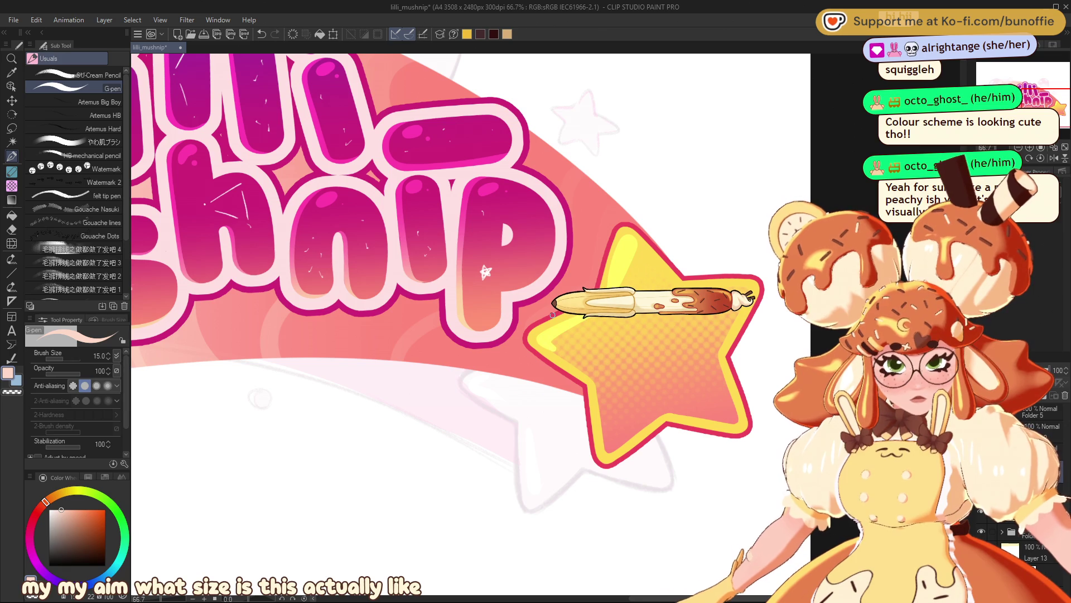
{"action": "left_click_drag", "start_coordinate": [999, 89], "coordinate": [985, 81]}
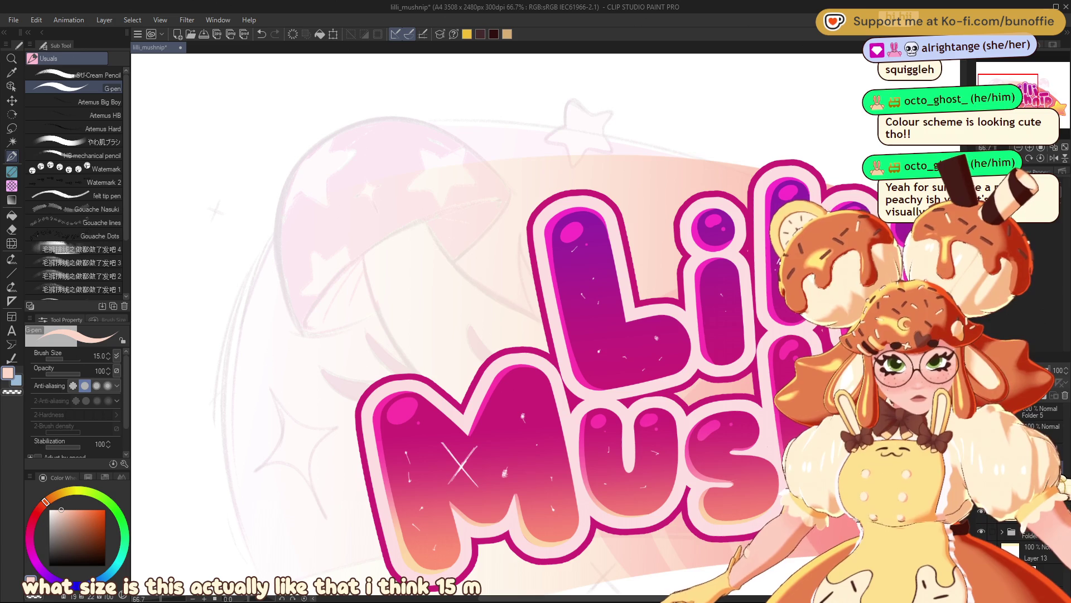
{"action": "mouse_move", "coordinate": [429, 218]}
{"action": "left_mouse_down"}
{"action": "mouse_move", "coordinate": [530, 246]}
{"action": "mouse_move", "coordinate": [620, 331]}
{"action": "left_mouse_up"}
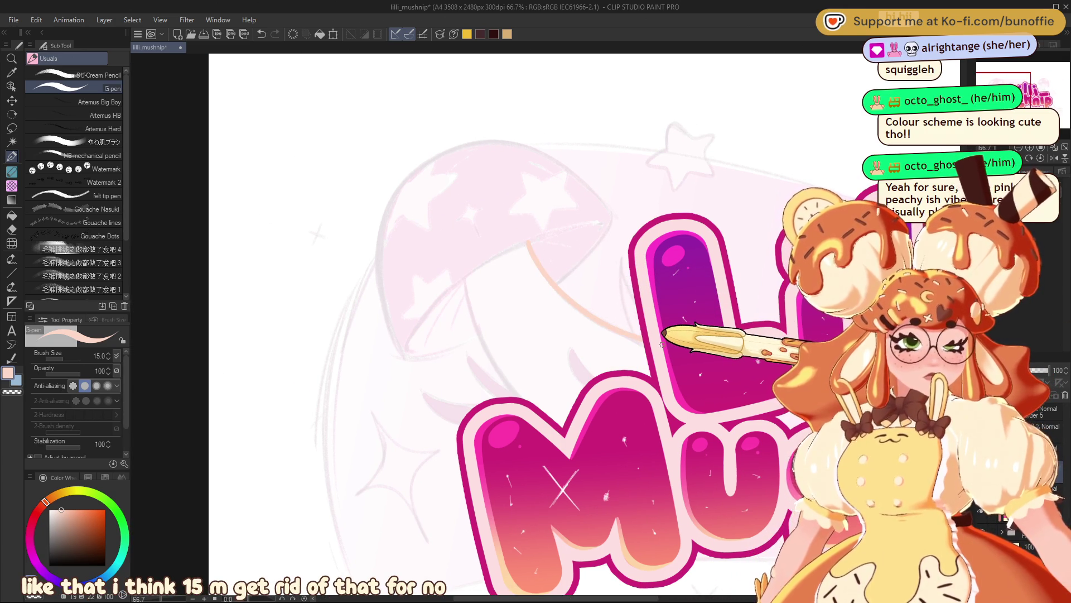
{"action": "key", "text": "ctrl+z"}
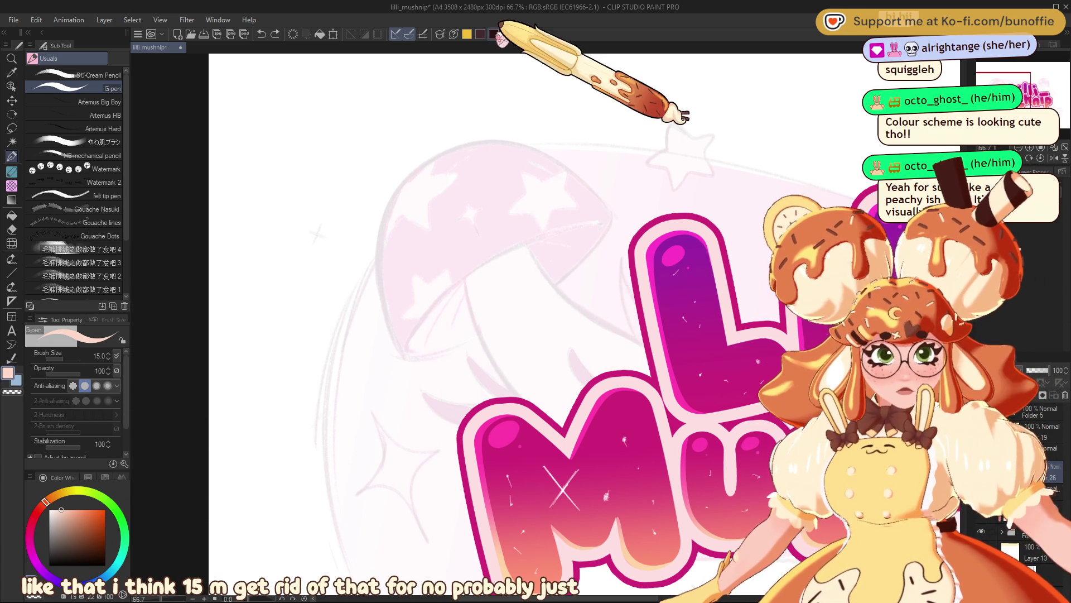
- Pick dark maroon and ink the mushroom's two stem edges and cap underside curves
{"action": "left_click", "coordinate": [493, 34]}
{"action": "mouse_move", "coordinate": [527, 242]}
{"action": "left_mouse_down"}
{"action": "mouse_move", "coordinate": [603, 323]}
{"action": "mouse_move", "coordinate": [642, 340]}
{"action": "left_mouse_up"}
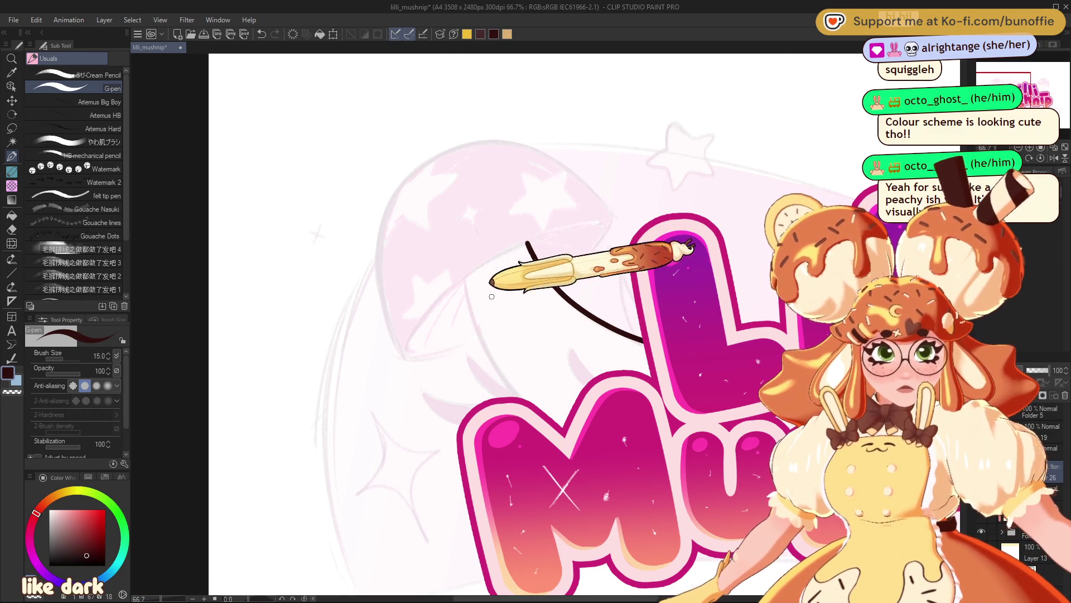
{"action": "mouse_move", "coordinate": [464, 276]}
{"action": "left_mouse_down"}
{"action": "mouse_move", "coordinate": [485, 342]}
{"action": "mouse_move", "coordinate": [530, 402]}
{"action": "left_mouse_up"}
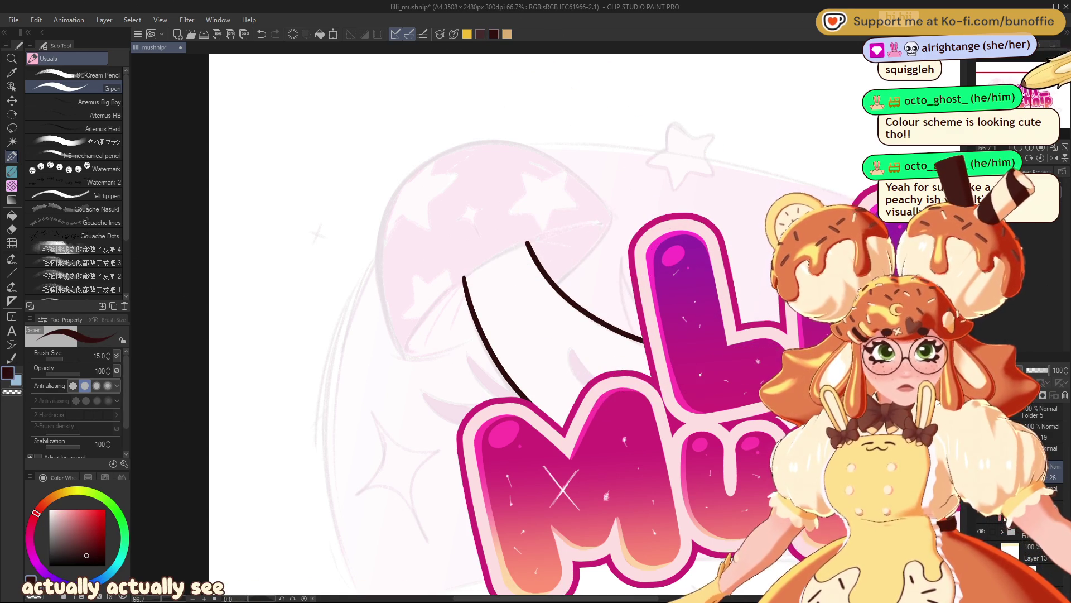
{"action": "left_click_drag", "start_coordinate": [1005, 75], "coordinate": [1002, 71]}
{"action": "mouse_move", "coordinate": [441, 415]}
{"action": "left_mouse_down"}
{"action": "mouse_move", "coordinate": [446, 368]}
{"action": "mouse_move", "coordinate": [593, 289]}
{"action": "left_mouse_up"}
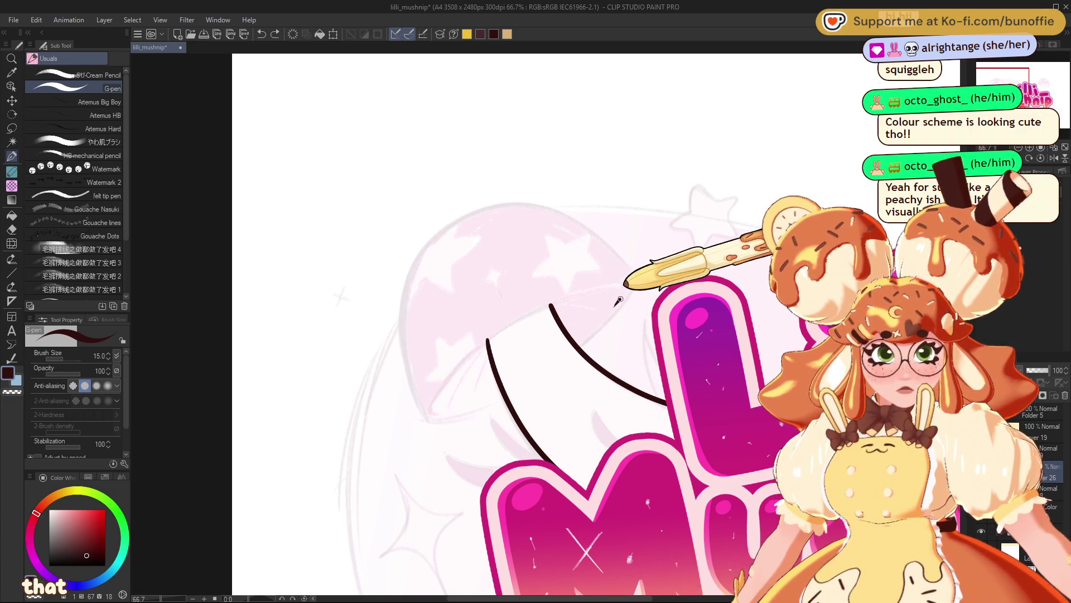
{"action": "mouse_move", "coordinate": [614, 285]}
{"action": "left_mouse_down"}
{"action": "mouse_move", "coordinate": [495, 318]}
{"action": "mouse_move", "coordinate": [447, 377]}
{"action": "mouse_move", "coordinate": [438, 411]}
{"action": "mouse_move", "coordinate": [460, 409]}
{"action": "left_mouse_up"}
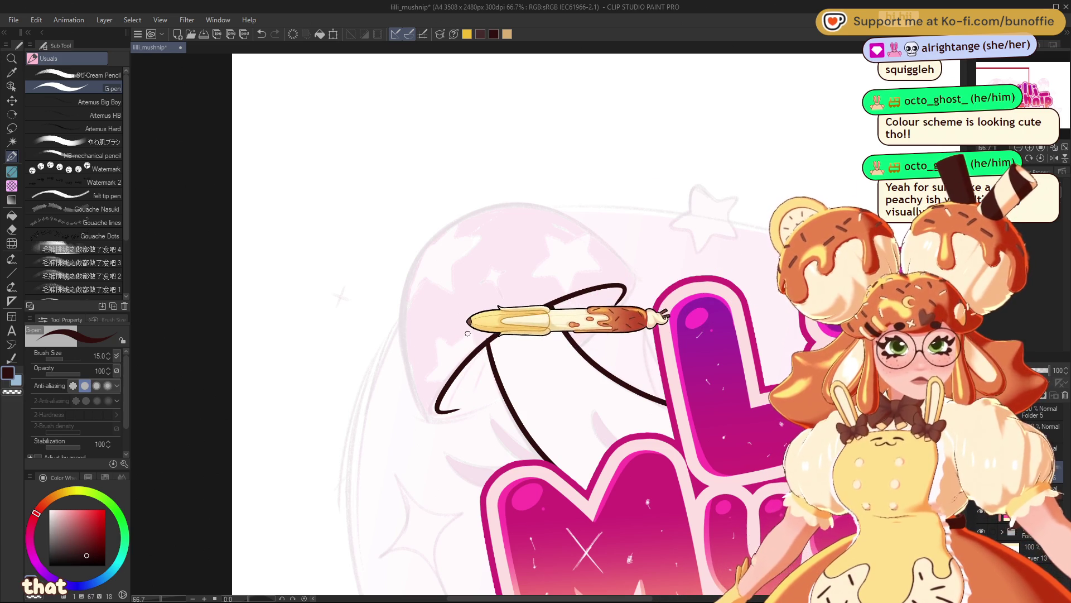
- Ink the cap outline, redrawing its left side after an undo and completing the top
{"action": "mouse_move", "coordinate": [487, 206]}
{"action": "left_mouse_down"}
{"action": "mouse_move", "coordinate": [418, 243]}
{"action": "mouse_move", "coordinate": [400, 378]}
{"action": "mouse_move", "coordinate": [443, 424]}
{"action": "mouse_move", "coordinate": [506, 401]}
{"action": "left_mouse_up"}
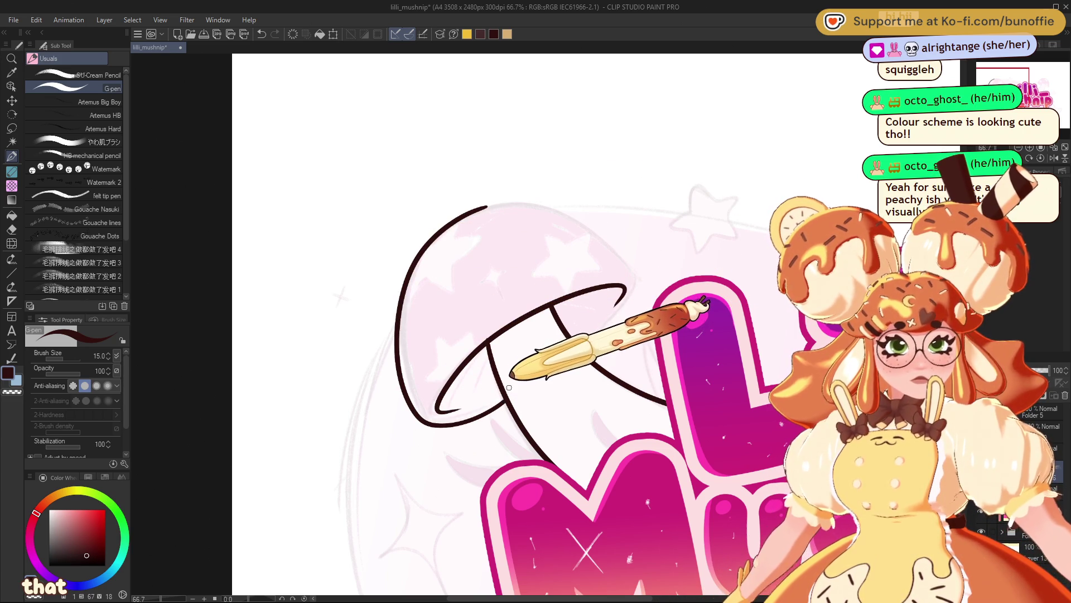
{"action": "key", "text": "ctrl+z"}
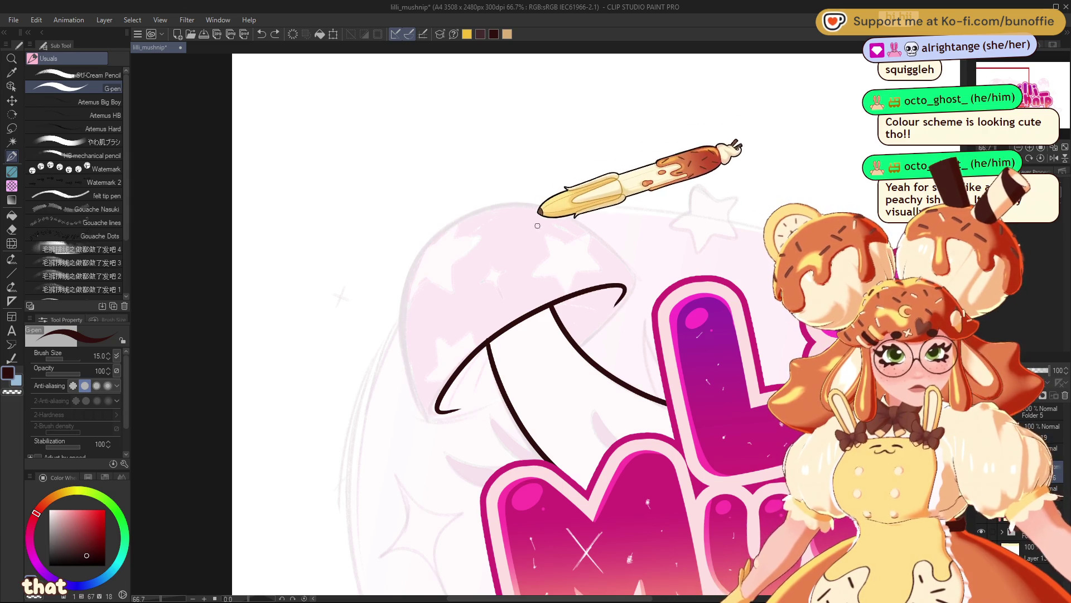
{"action": "mouse_move", "coordinate": [476, 212]}
{"action": "left_mouse_down"}
{"action": "mouse_move", "coordinate": [411, 269]}
{"action": "mouse_move", "coordinate": [403, 365]}
{"action": "mouse_move", "coordinate": [416, 403]}
{"action": "mouse_move", "coordinate": [463, 416]}
{"action": "mouse_move", "coordinate": [498, 401]}
{"action": "left_mouse_up"}
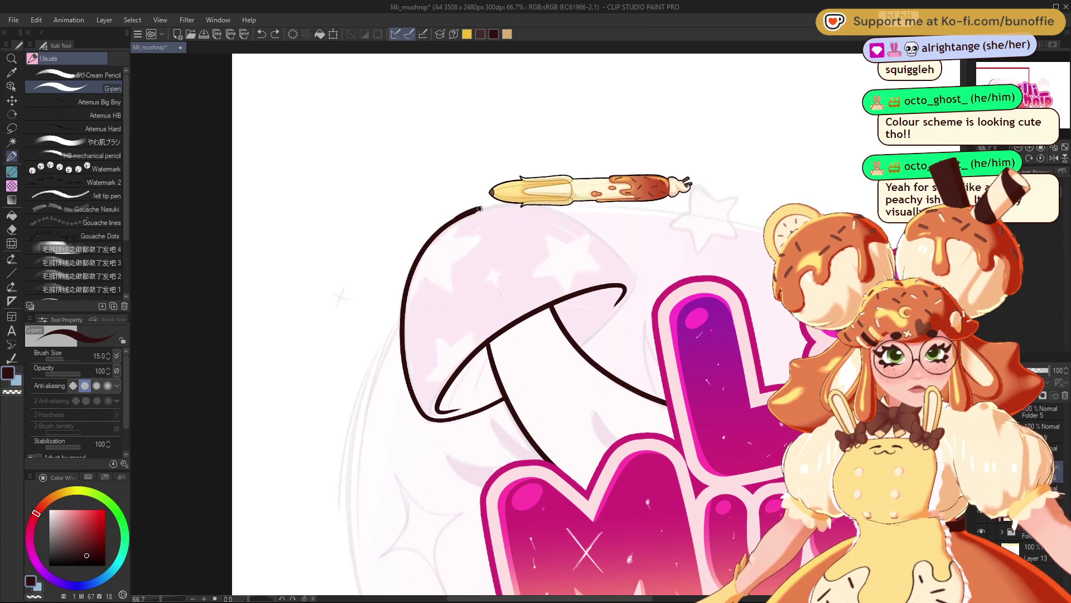
{"action": "mouse_move", "coordinate": [477, 210]}
{"action": "left_mouse_down"}
{"action": "mouse_move", "coordinate": [547, 202]}
{"action": "mouse_move", "coordinate": [594, 228]}
{"action": "left_mouse_up"}
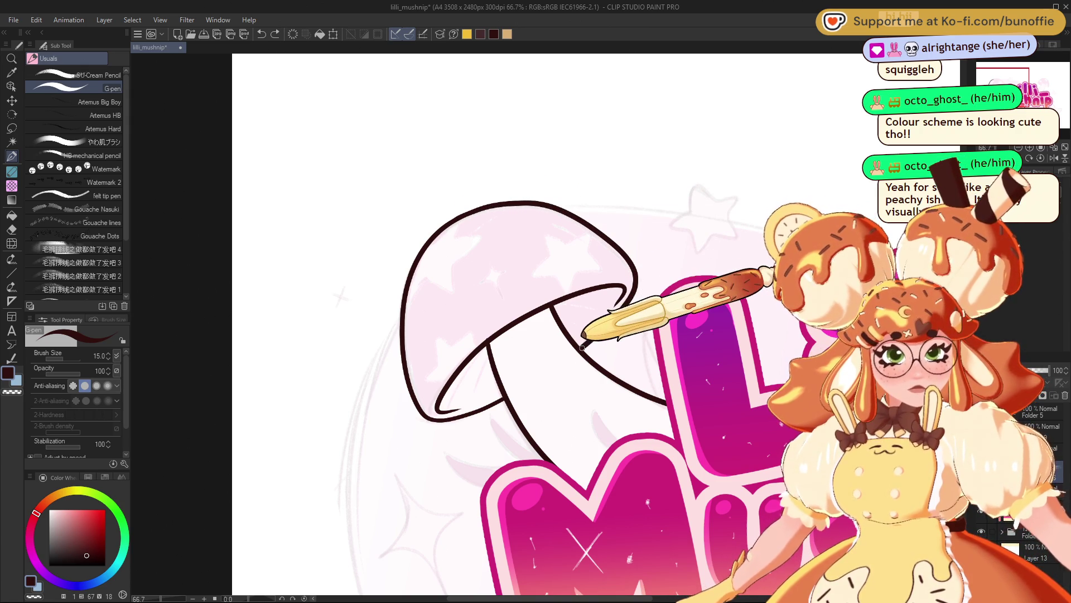
{"action": "scroll", "coordinate": [545, 329], "scroll_direction": "down", "scroll_amount": 5}
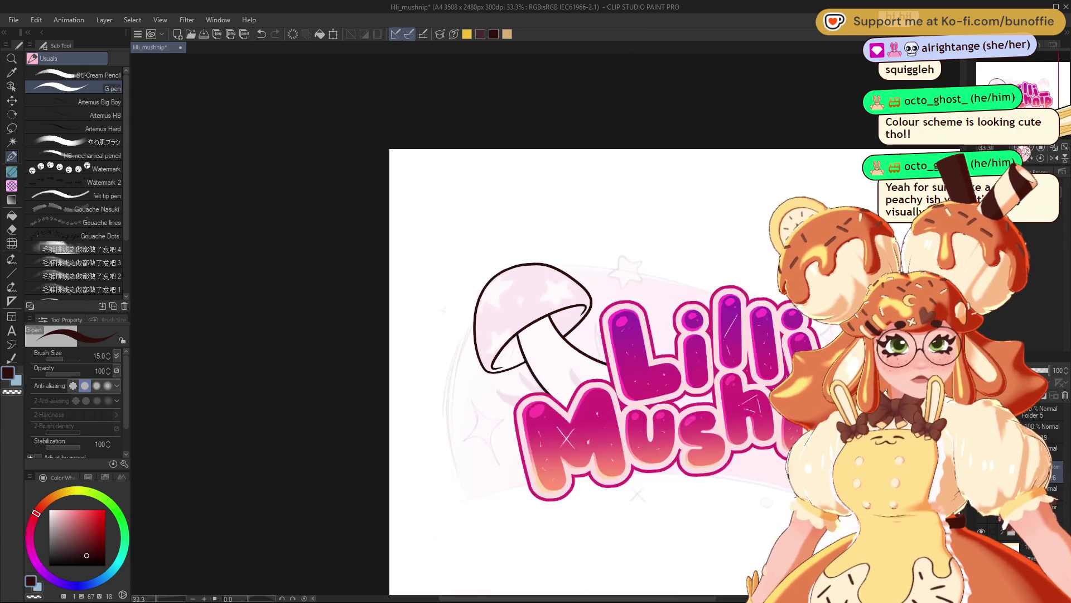
- Reframe the inked left mushroom and delete its line art with Delete
{"action": "scroll", "coordinate": [1036, 100], "scroll_direction": "up", "scroll_amount": 5}
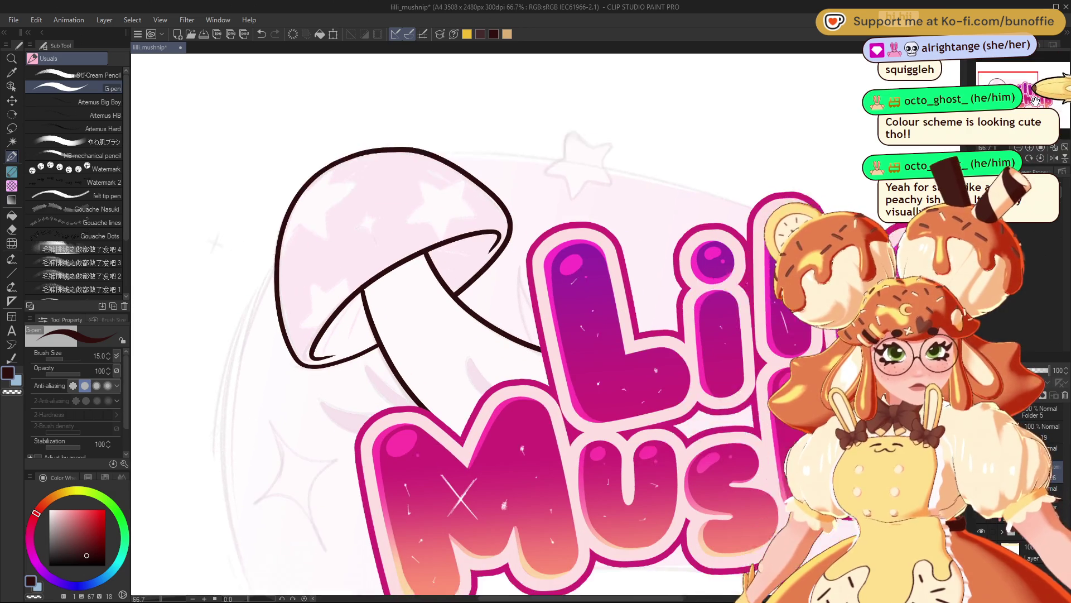
{"action": "left_click_drag", "start_coordinate": [1035, 101], "coordinate": [1037, 102]}
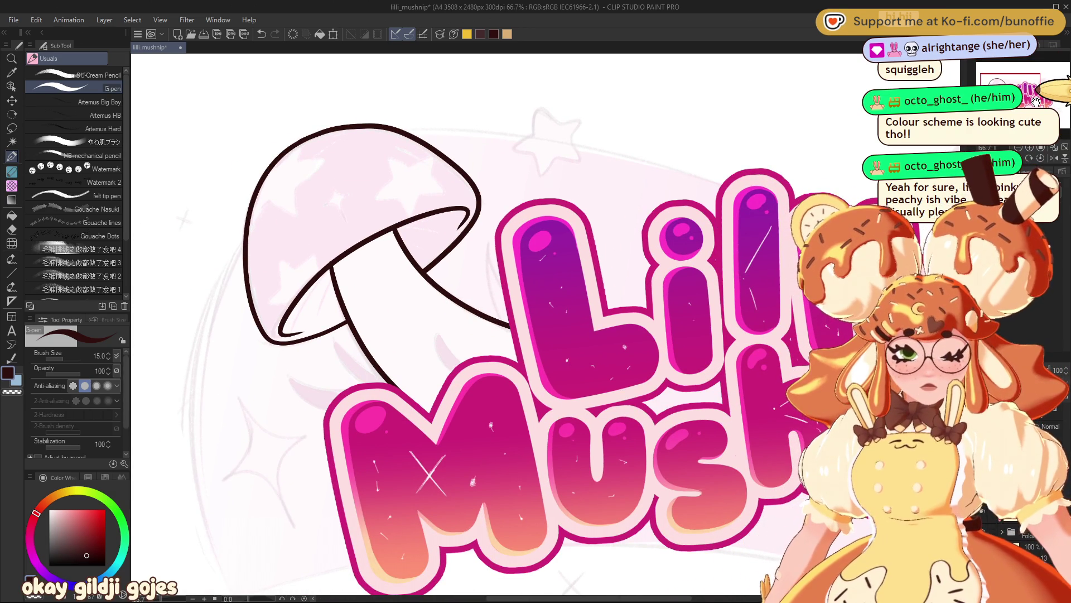
{"action": "left_click_drag", "start_coordinate": [1037, 102], "coordinate": [1002, 83]}
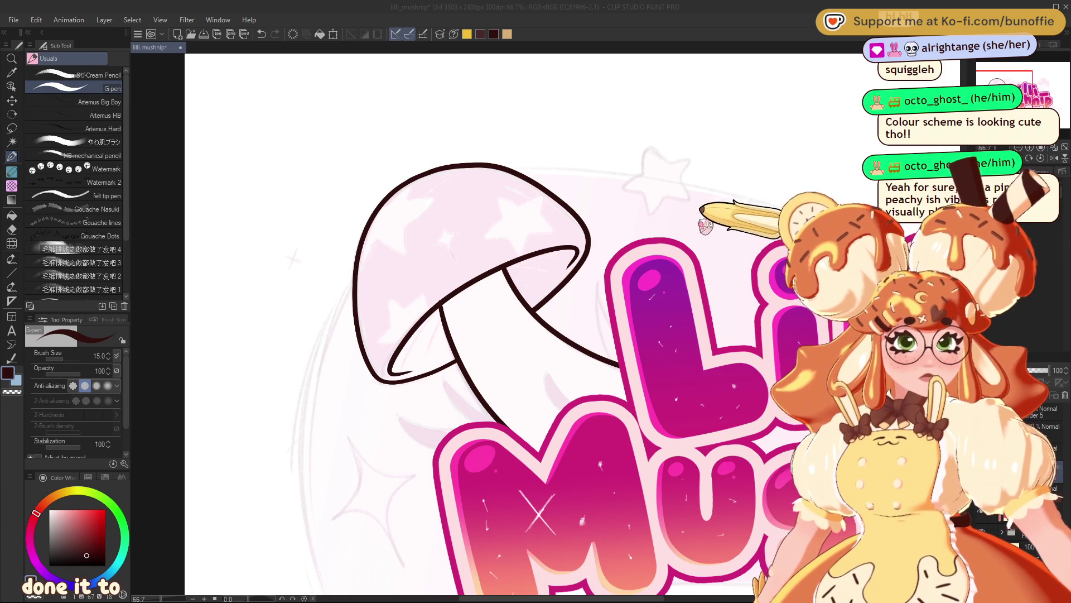
{"action": "left_click", "coordinate": [786, 178]}
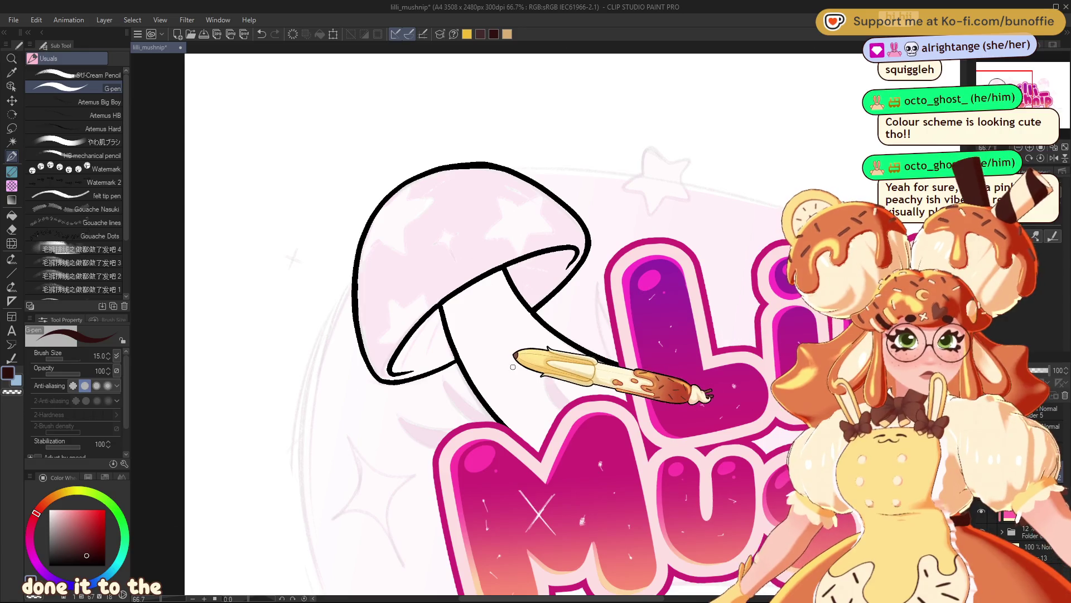
{"action": "key", "text": "Delete"}
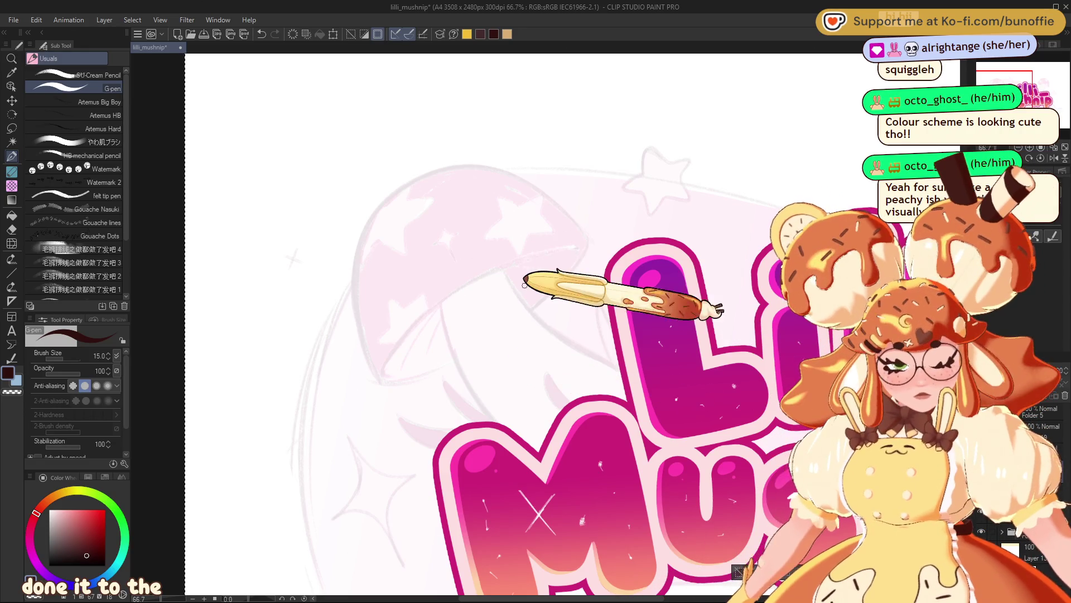
- Re-ink both stem edges and the cap's bottom edge, retrying rejected strokes with undo
{"action": "left_click_drag", "start_coordinate": [503, 268], "coordinate": [620, 363]}
{"action": "key", "text": "ctrl+z"}
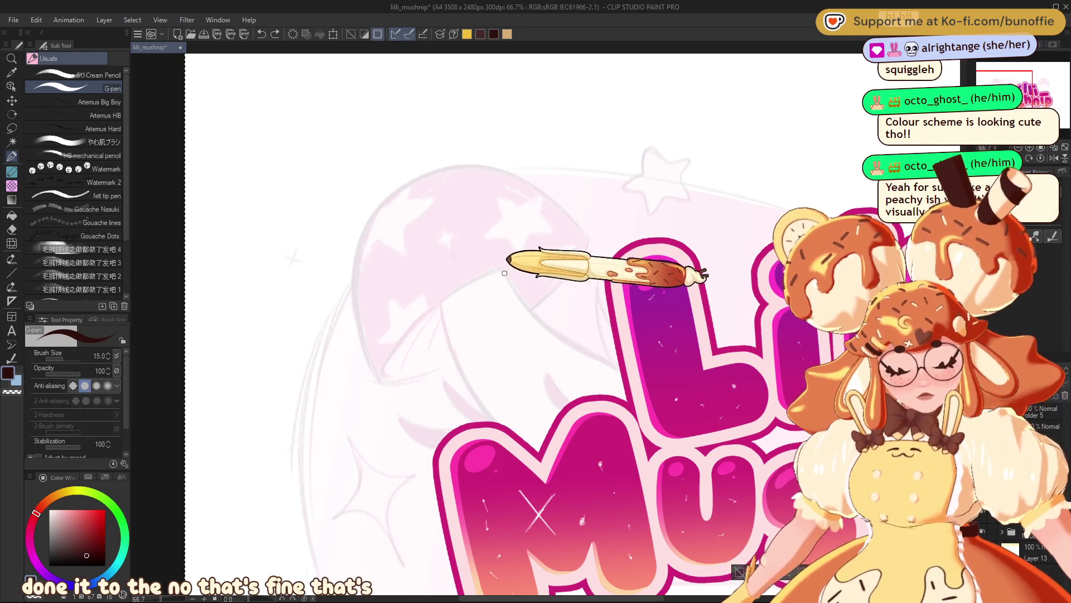
{"action": "mouse_move", "coordinate": [502, 265]}
{"action": "left_mouse_down"}
{"action": "mouse_move", "coordinate": [508, 280]}
{"action": "mouse_move", "coordinate": [608, 335]}
{"action": "mouse_move", "coordinate": [619, 363]}
{"action": "left_mouse_up"}
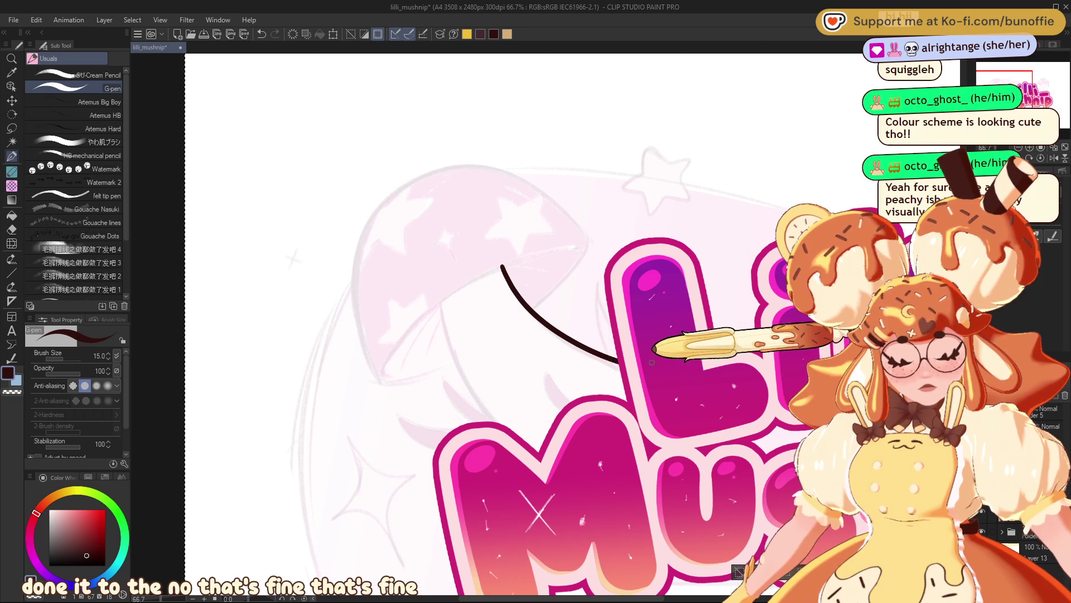
{"action": "key", "text": "ctrl+z"}
{"action": "left_click_drag", "start_coordinate": [502, 266], "coordinate": [619, 367]}
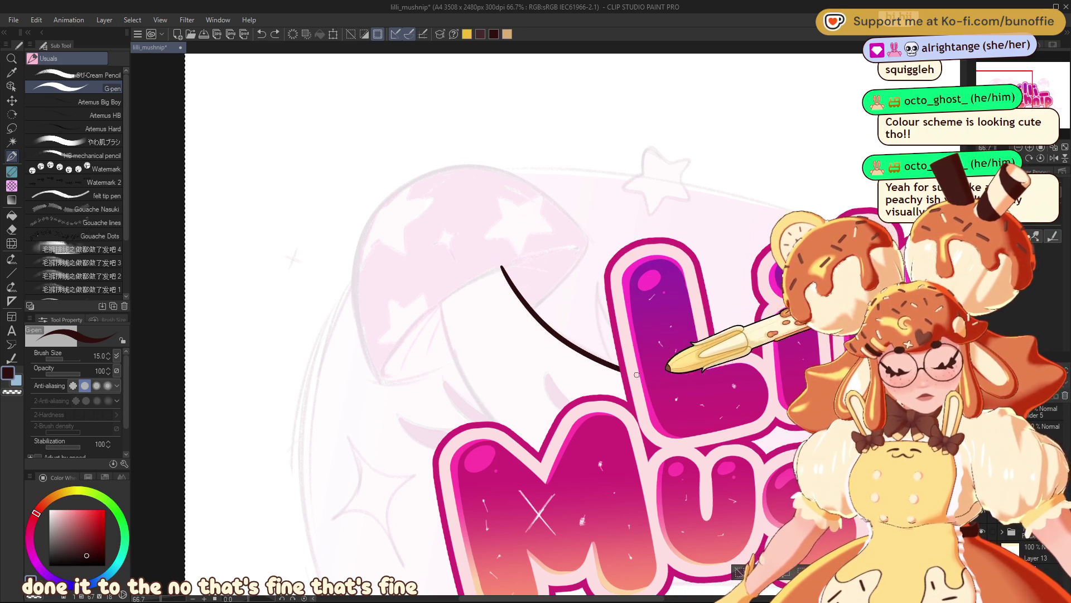
{"action": "mouse_move", "coordinate": [441, 301]}
{"action": "left_mouse_down"}
{"action": "mouse_move", "coordinate": [489, 390]}
{"action": "mouse_move", "coordinate": [492, 421]}
{"action": "left_mouse_up"}
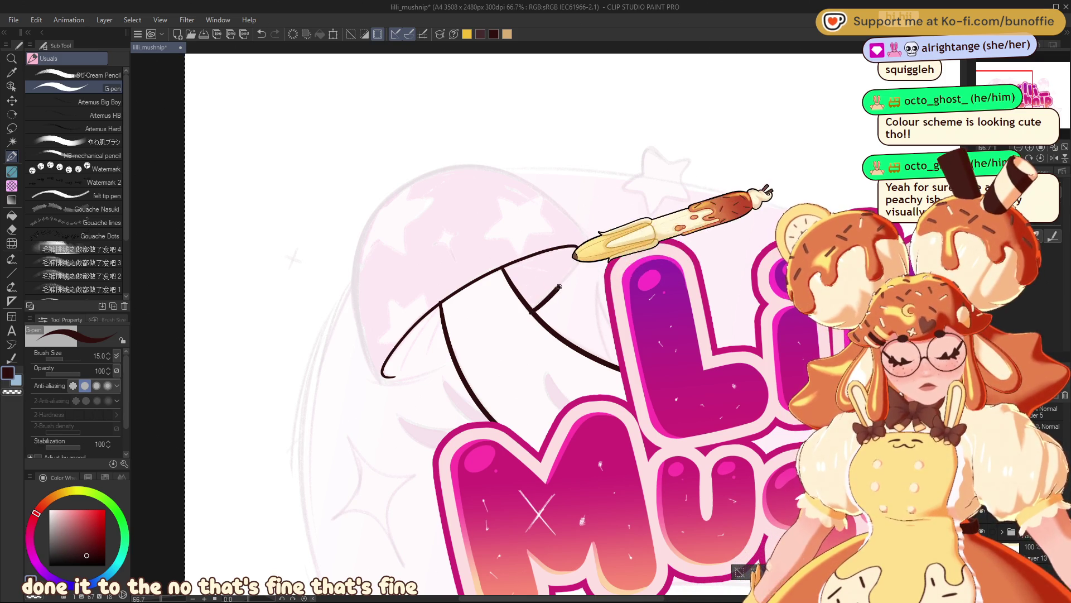
{"action": "mouse_move", "coordinate": [531, 311]}
{"action": "left_mouse_down"}
{"action": "mouse_move", "coordinate": [587, 244]}
{"action": "mouse_move", "coordinate": [547, 181]}
{"action": "mouse_move", "coordinate": [410, 180]}
{"action": "mouse_move", "coordinate": [359, 334]}
{"action": "mouse_move", "coordinate": [381, 391]}
{"action": "left_mouse_up"}
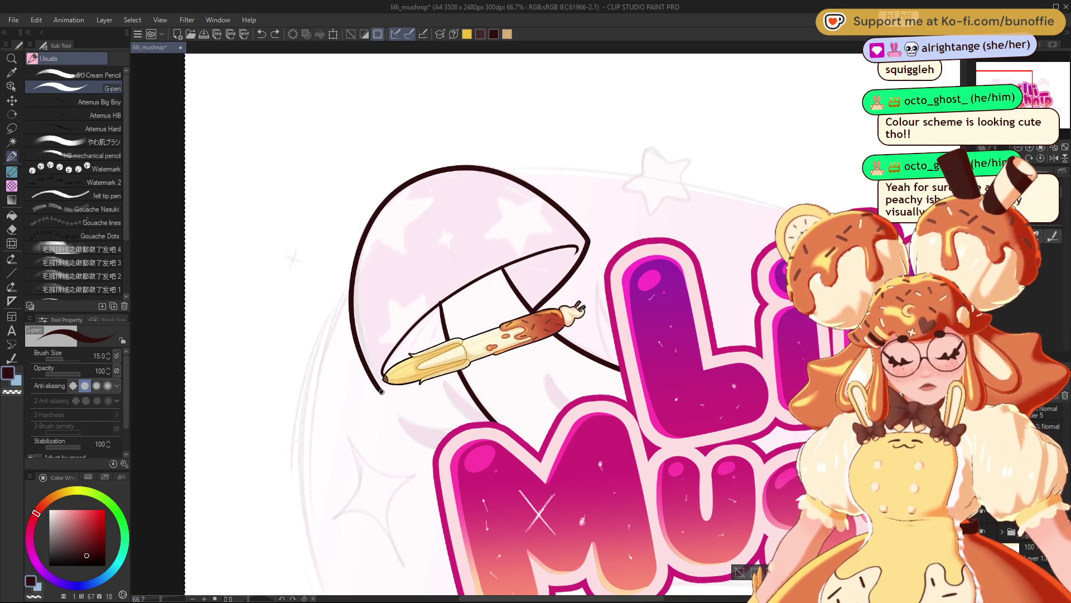
{"action": "key", "text": "ctrl+z"}
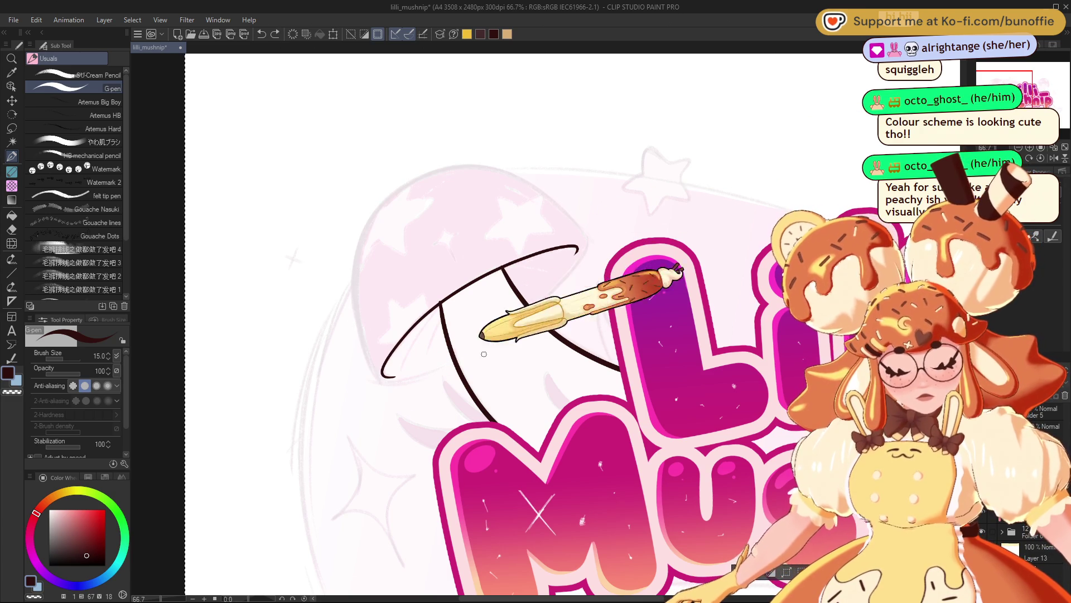
{"action": "mouse_move", "coordinate": [455, 363]}
{"action": "left_mouse_down"}
{"action": "mouse_move", "coordinate": [383, 383]}
{"action": "mouse_move", "coordinate": [372, 369]}
{"action": "mouse_move", "coordinate": [424, 166]}
{"action": "mouse_move", "coordinate": [546, 177]}
{"action": "mouse_move", "coordinate": [594, 235]}
{"action": "mouse_move", "coordinate": [580, 254]}
{"action": "left_mouse_up"}
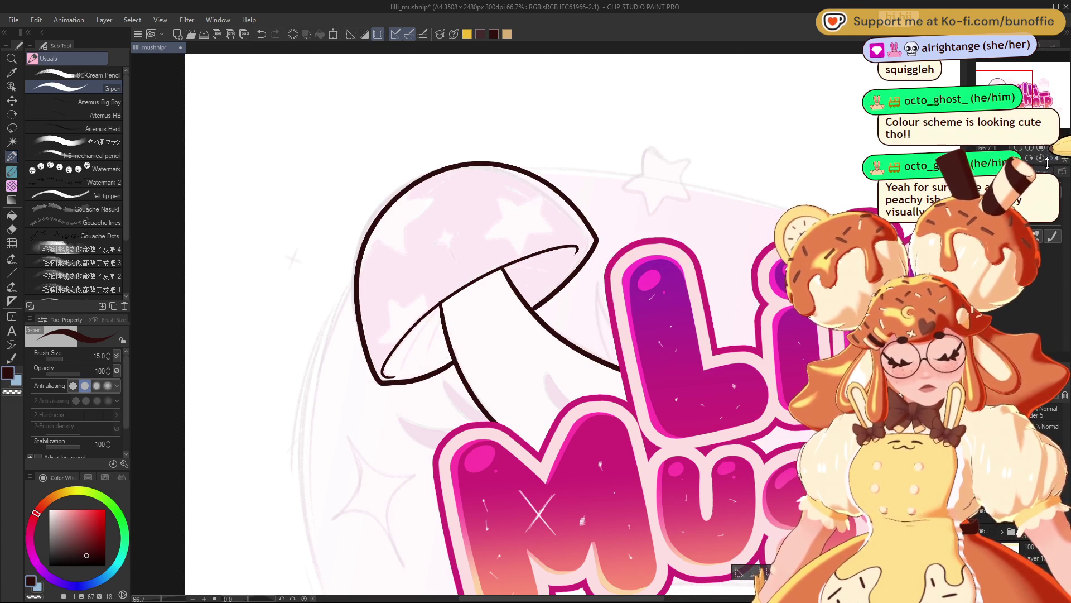
- Check the drawing mirrored, then redraw the cap's top curve and underside in dark maroon
{"action": "key", "text": "h"}
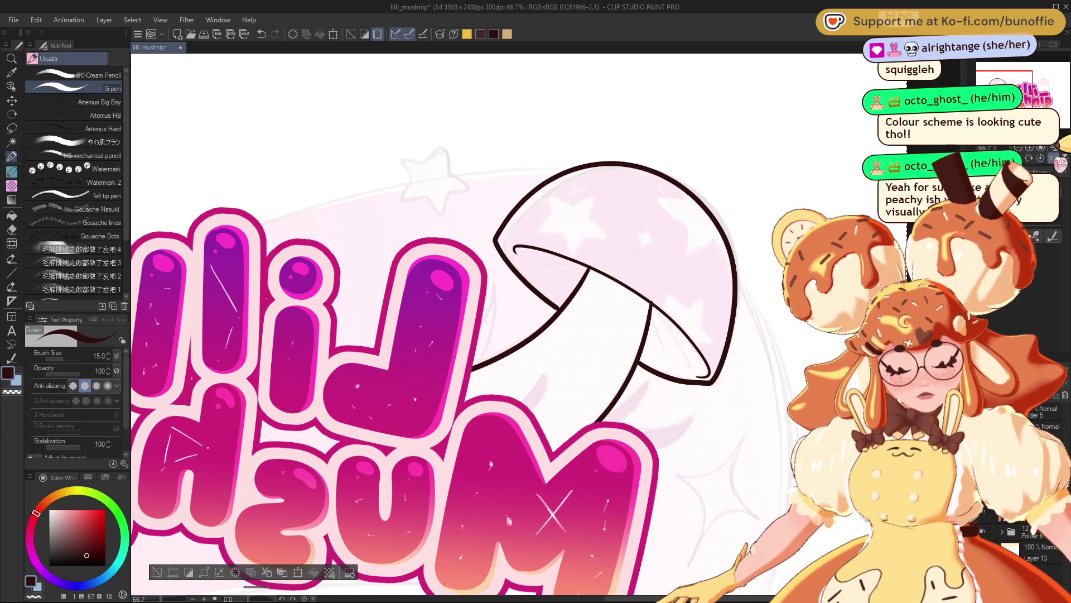
{"action": "key", "text": "h"}
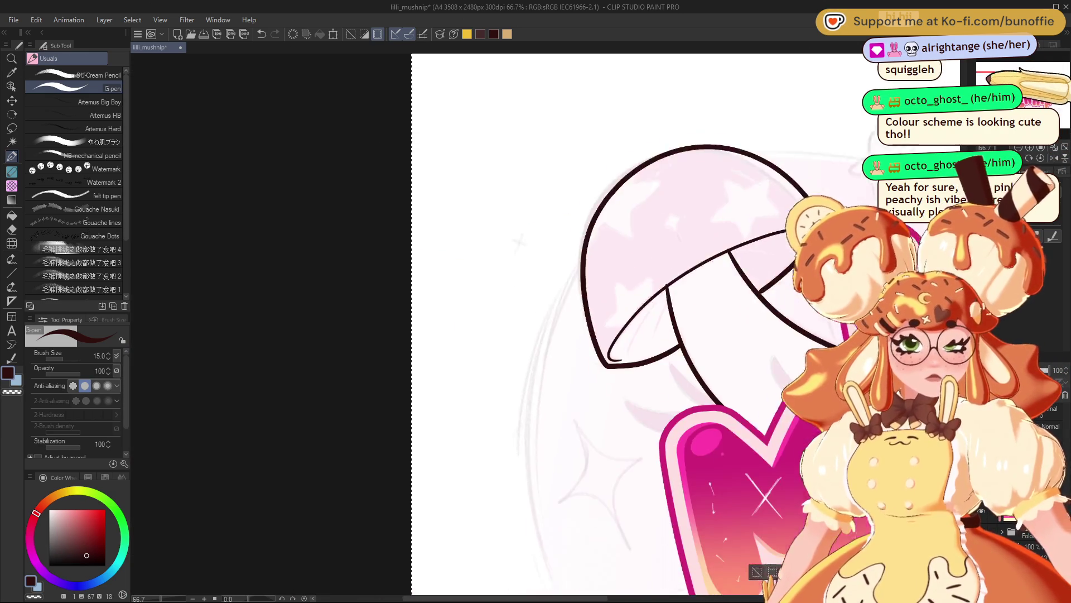
{"action": "key", "text": "ctrl+z"}
{"action": "mouse_move", "coordinate": [548, 188]}
{"action": "left_mouse_down"}
{"action": "mouse_move", "coordinate": [591, 230]}
{"action": "mouse_move", "coordinate": [586, 238]}
{"action": "left_mouse_up"}
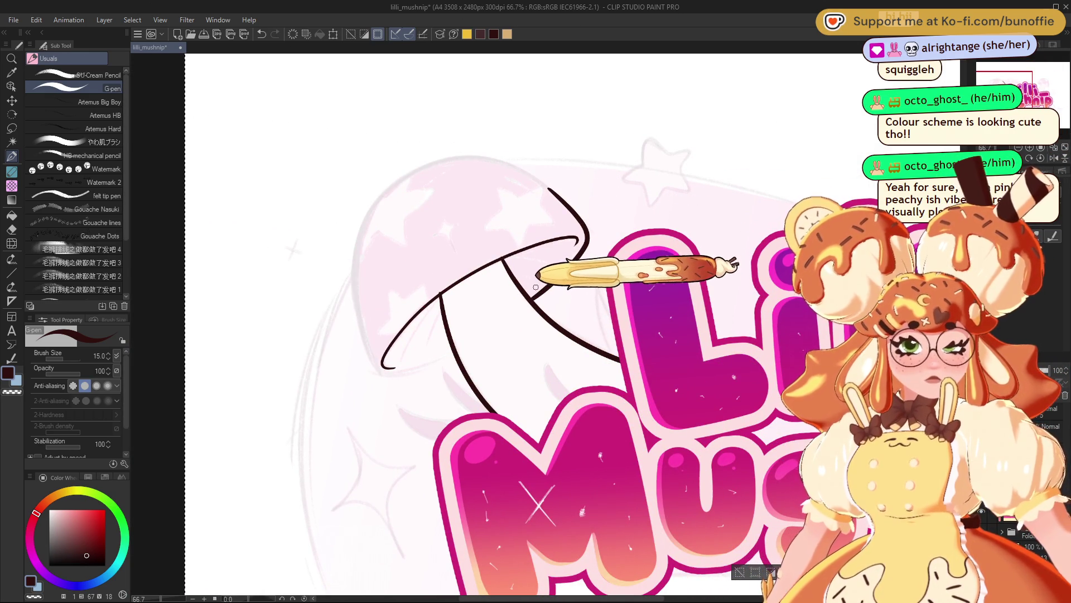
{"action": "mouse_move", "coordinate": [360, 320]}
{"action": "left_mouse_down"}
{"action": "mouse_move", "coordinate": [385, 371]}
{"action": "mouse_move", "coordinate": [455, 353]}
{"action": "left_mouse_up"}
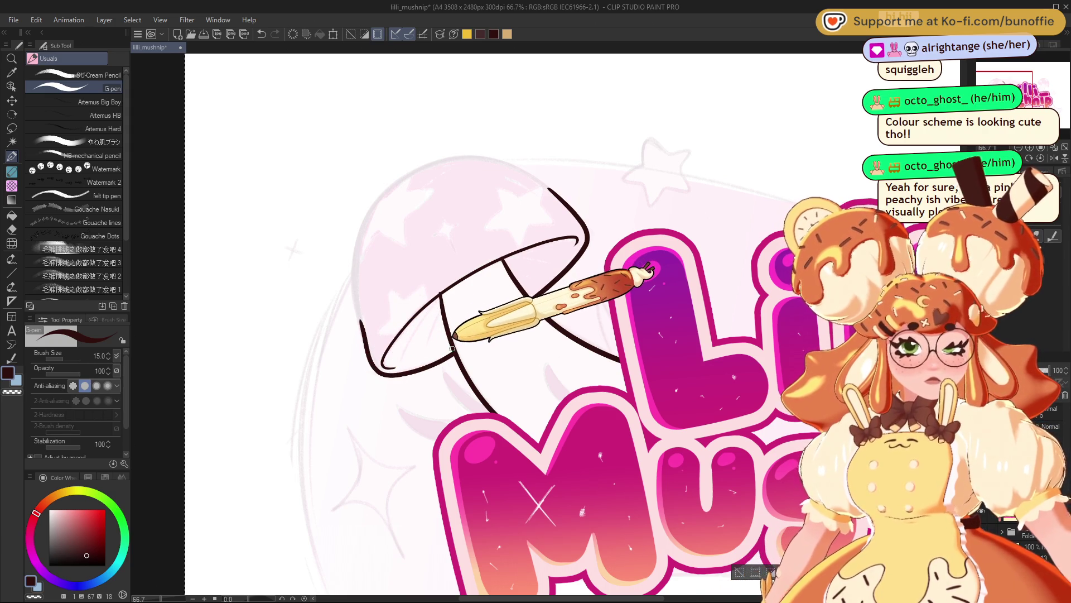
{"action": "mouse_move", "coordinate": [556, 194]}
{"action": "left_mouse_down"}
{"action": "mouse_move", "coordinate": [513, 148]}
{"action": "mouse_move", "coordinate": [402, 172]}
{"action": "mouse_move", "coordinate": [366, 246]}
{"action": "mouse_move", "coordinate": [357, 305]}
{"action": "left_mouse_up"}
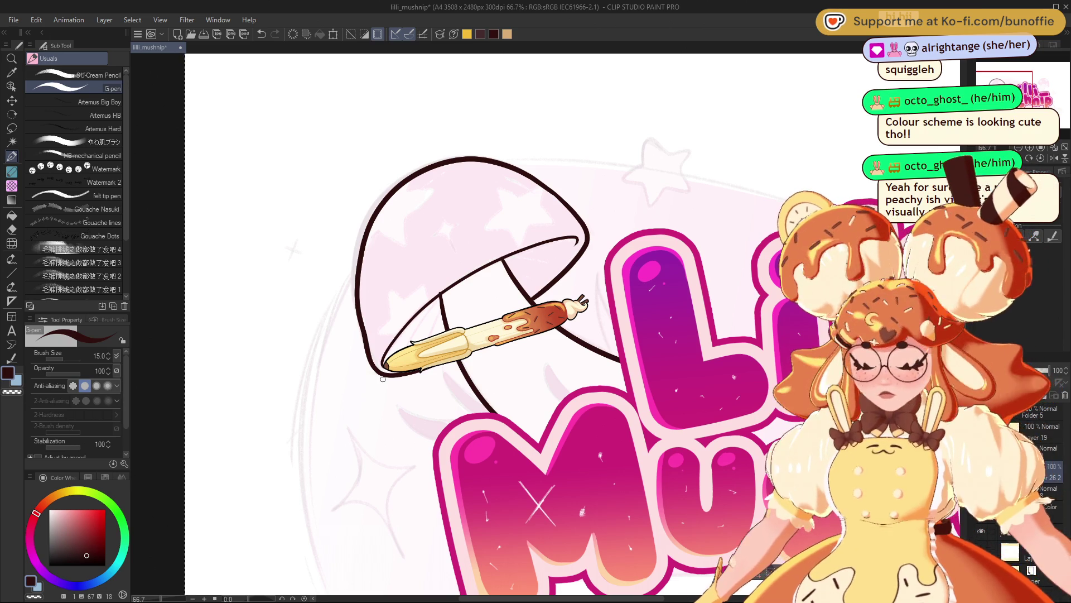
{"action": "key", "text": "e"}
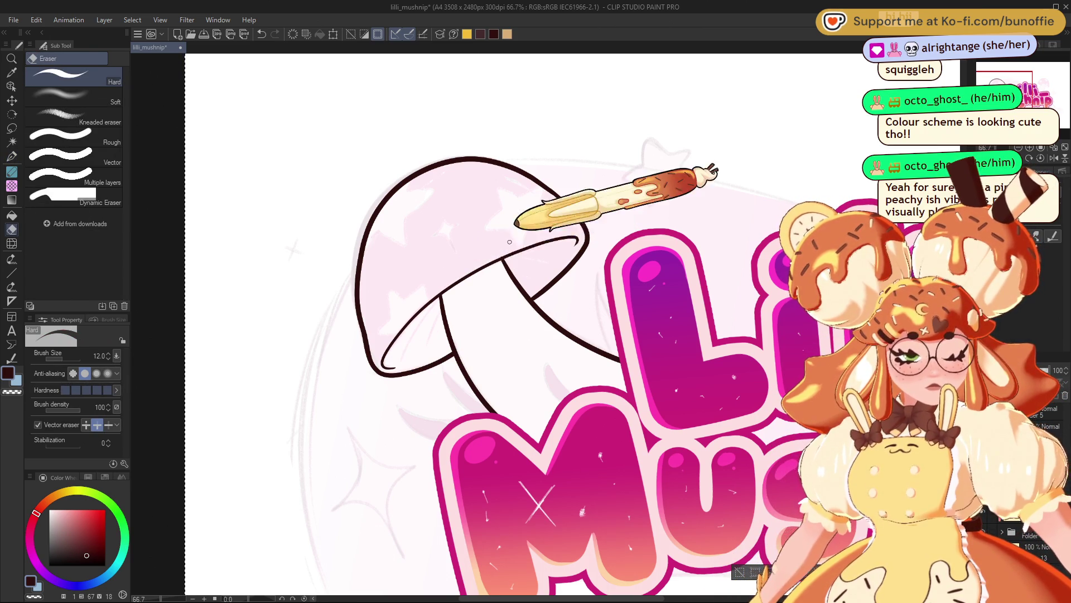
- Undo a trial erasure, return to the G-pen and attempt the cap's left and bottom edges
{"action": "left_click_drag", "start_coordinate": [496, 263], "coordinate": [558, 237]}
{"action": "key", "text": "ctrl+z"}
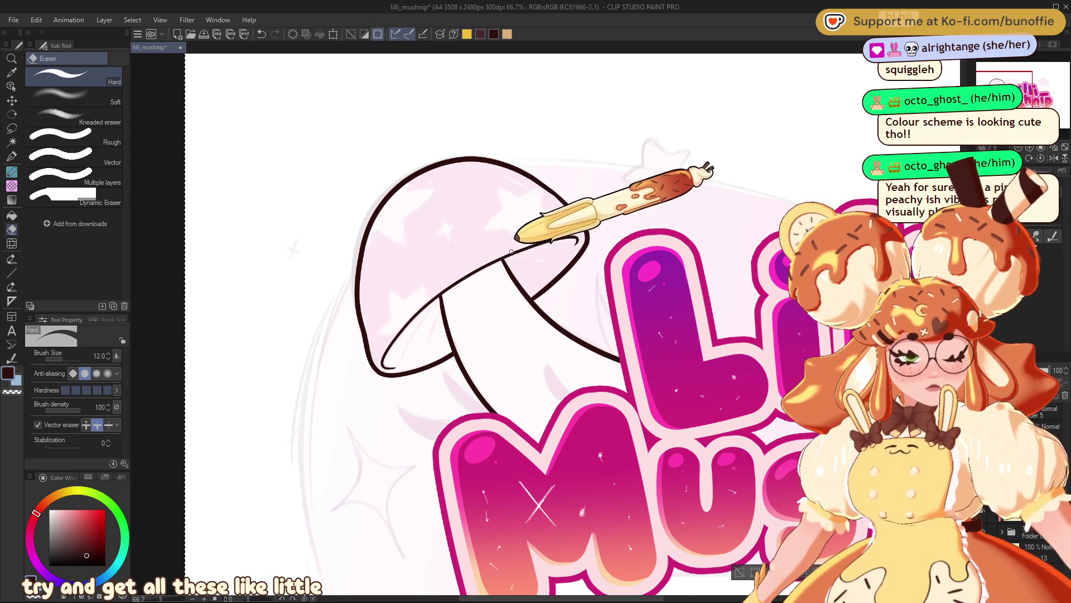
{"action": "left_click", "coordinate": [12, 156]}
{"action": "mouse_move", "coordinate": [502, 301]}
{"action": "left_mouse_down"}
{"action": "mouse_move", "coordinate": [564, 307]}
{"action": "mouse_move", "coordinate": [542, 310]}
{"action": "left_mouse_up"}
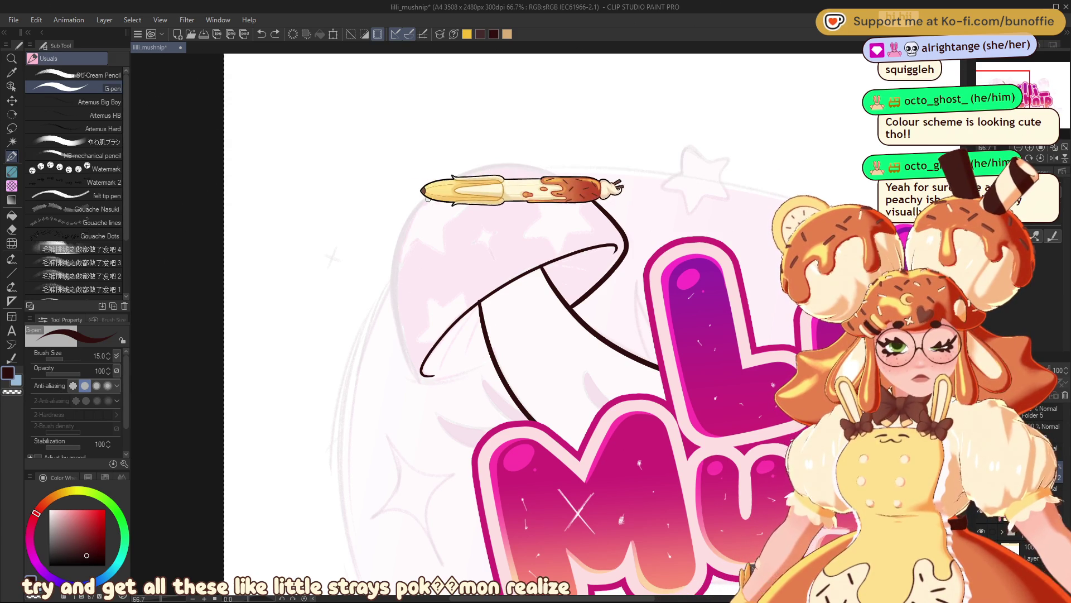
{"action": "mouse_move", "coordinate": [445, 184]}
{"action": "left_mouse_down"}
{"action": "mouse_move", "coordinate": [418, 211]}
{"action": "mouse_move", "coordinate": [421, 368]}
{"action": "mouse_move", "coordinate": [476, 371]}
{"action": "left_mouse_up"}
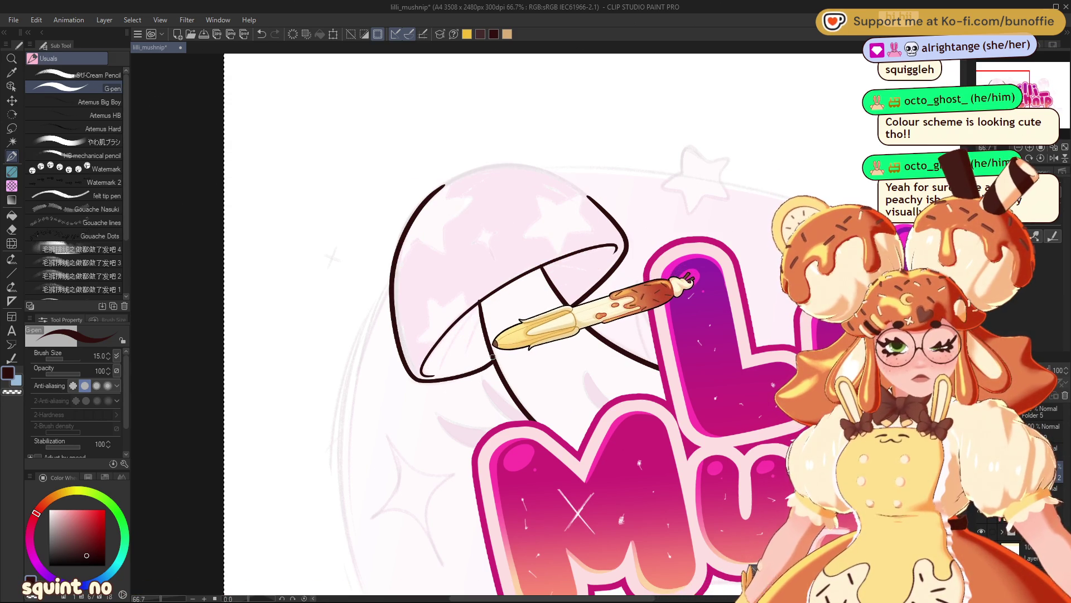
{"action": "key", "text": "ctrl+z"}
{"action": "mouse_move", "coordinate": [474, 370]}
{"action": "left_mouse_down"}
{"action": "mouse_move", "coordinate": [422, 384]}
{"action": "mouse_move", "coordinate": [396, 288]}
{"action": "mouse_move", "coordinate": [458, 168]}
{"action": "mouse_move", "coordinate": [550, 166]}
{"action": "mouse_move", "coordinate": [577, 184]}
{"action": "left_mouse_up"}
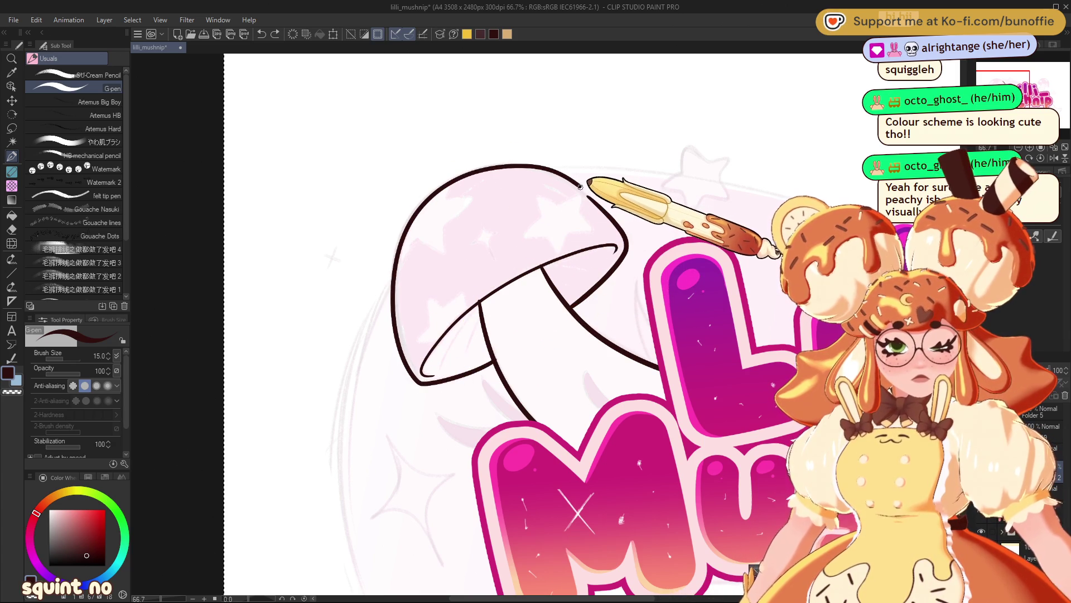
{"action": "key", "text": "ctrl+z"}
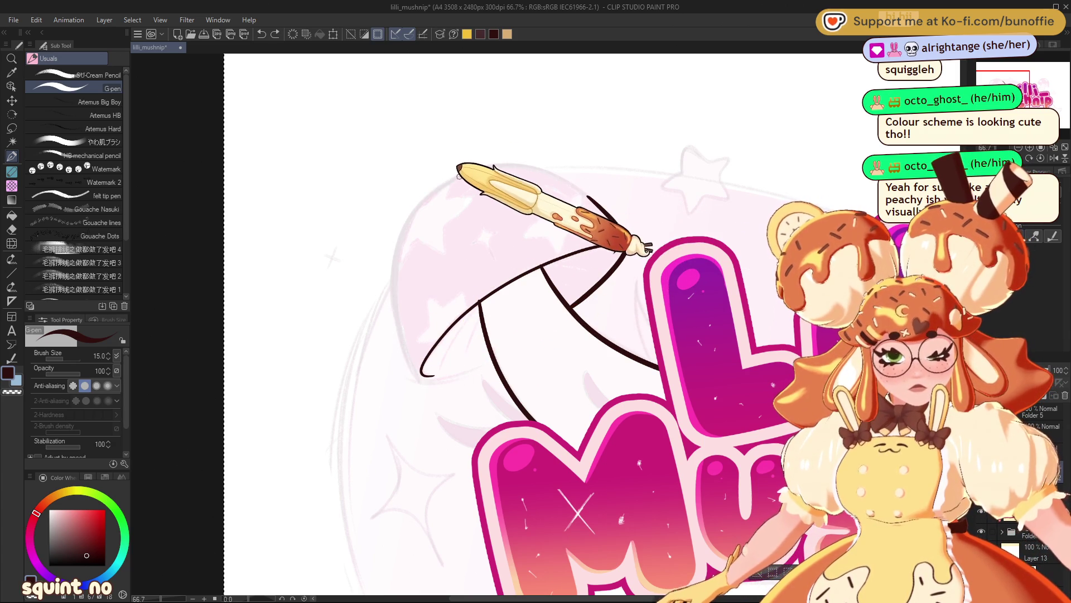
- Redraw the cap outline down its left side and across its top edge
{"action": "mouse_move", "coordinate": [461, 176]}
{"action": "left_mouse_down"}
{"action": "mouse_move", "coordinate": [390, 288]}
{"action": "mouse_move", "coordinate": [400, 357]}
{"action": "mouse_move", "coordinate": [431, 383]}
{"action": "mouse_move", "coordinate": [489, 366]}
{"action": "left_mouse_up"}
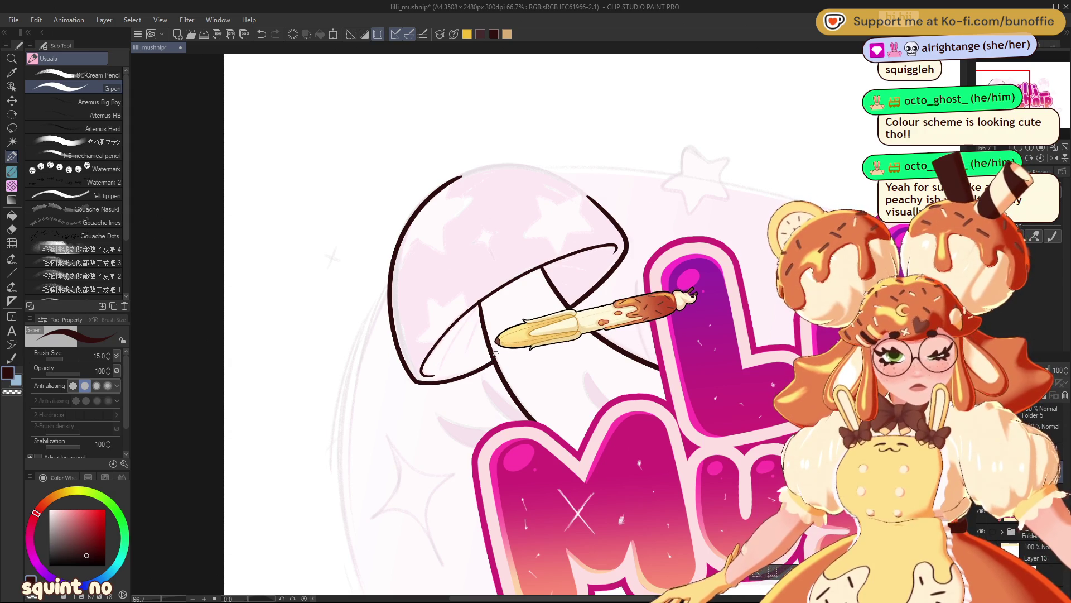
{"action": "mouse_move", "coordinate": [453, 180]}
{"action": "left_mouse_down"}
{"action": "mouse_move", "coordinate": [504, 160]}
{"action": "mouse_move", "coordinate": [569, 167]}
{"action": "mouse_move", "coordinate": [604, 209]}
{"action": "left_mouse_up"}
{"action": "key", "text": "ctrl+z"}
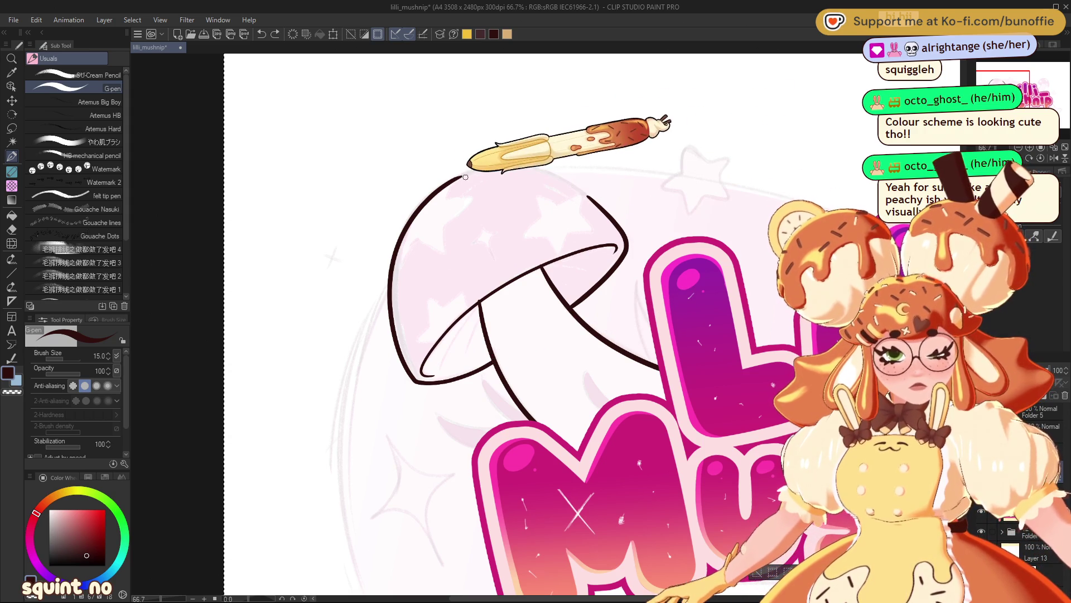
{"action": "mouse_move", "coordinate": [459, 177]}
{"action": "left_mouse_down"}
{"action": "mouse_move", "coordinate": [514, 168]}
{"action": "mouse_move", "coordinate": [635, 228]}
{"action": "left_mouse_up"}
- Rotate the canvas to join the cap curve to the underside line, then rotate back upright
{"action": "mouse_move", "coordinate": [458, 156]}
{"action": "left_mouse_down"}
{"action": "mouse_move", "coordinate": [526, 170]}
{"action": "mouse_move", "coordinate": [582, 212]}
{"action": "mouse_move", "coordinate": [617, 272]}
{"action": "mouse_move", "coordinate": [624, 341]}
{"action": "left_mouse_up"}
{"action": "scroll", "coordinate": [402, 324], "scroll_direction": "up", "scroll_amount": 5}
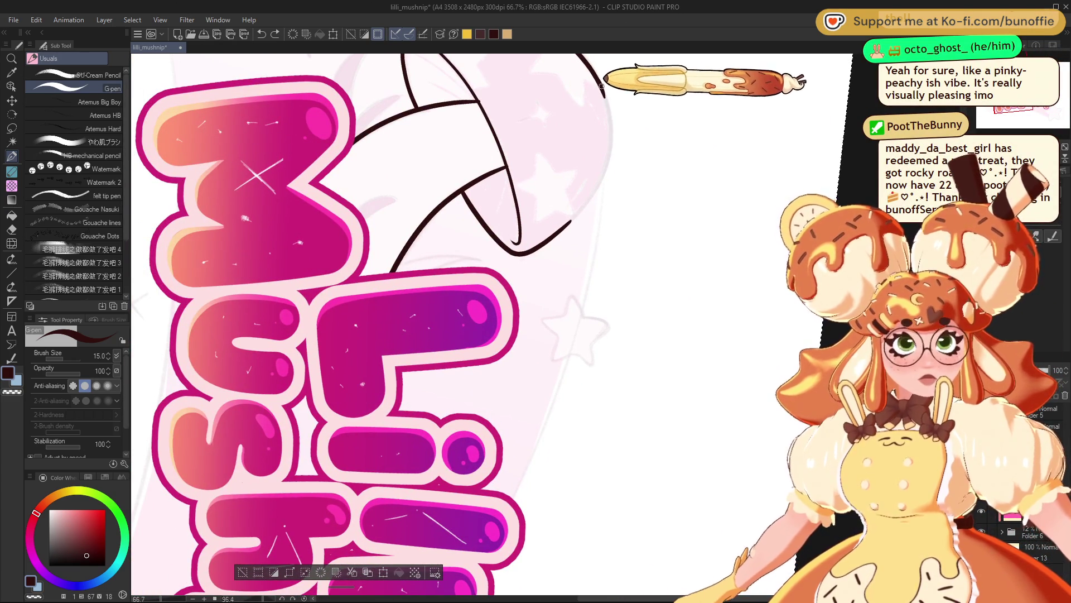
{"action": "mouse_move", "coordinate": [593, 72]}
{"action": "left_mouse_down"}
{"action": "mouse_move", "coordinate": [608, 92]}
{"action": "mouse_move", "coordinate": [605, 167]}
{"action": "mouse_move", "coordinate": [570, 223]}
{"action": "left_mouse_up"}
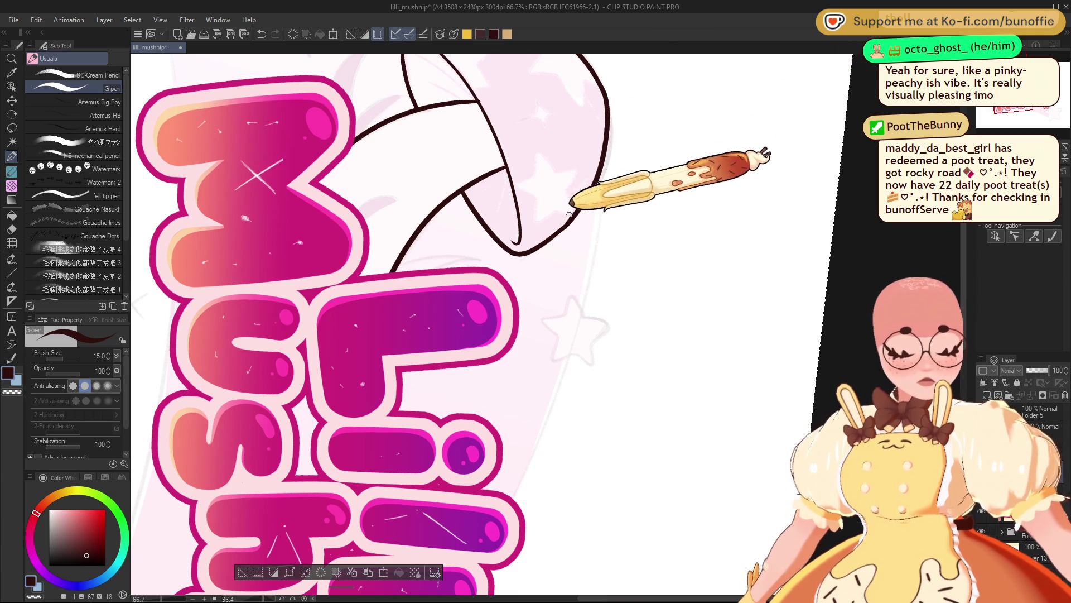
{"action": "mouse_move", "coordinate": [610, 139]}
{"action": "left_mouse_down"}
{"action": "mouse_move", "coordinate": [609, 167]}
{"action": "mouse_move", "coordinate": [572, 222]}
{"action": "left_mouse_up"}
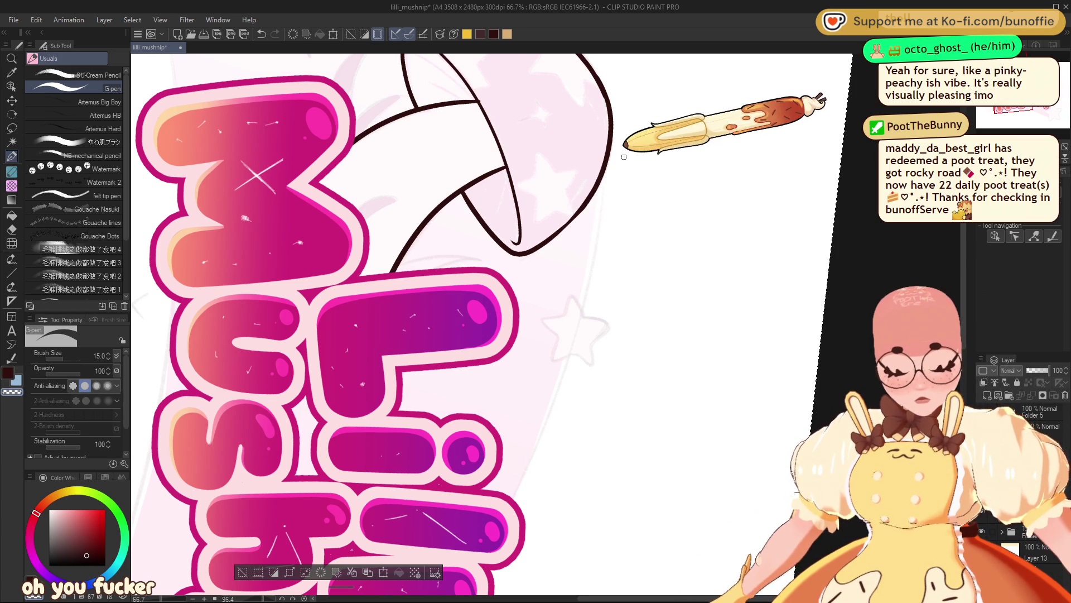
{"action": "mouse_move", "coordinate": [681, 129]}
{"action": "left_mouse_down"}
{"action": "mouse_move", "coordinate": [837, 112]}
{"action": "mouse_move", "coordinate": [999, 139]}
{"action": "left_mouse_up"}
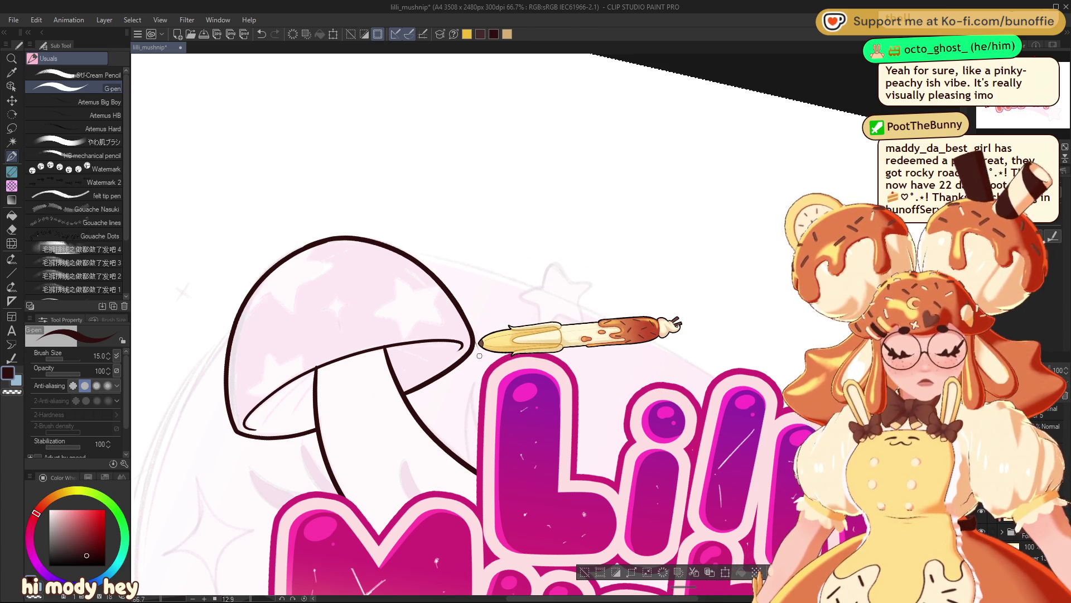
{"action": "key", "text": "e"}
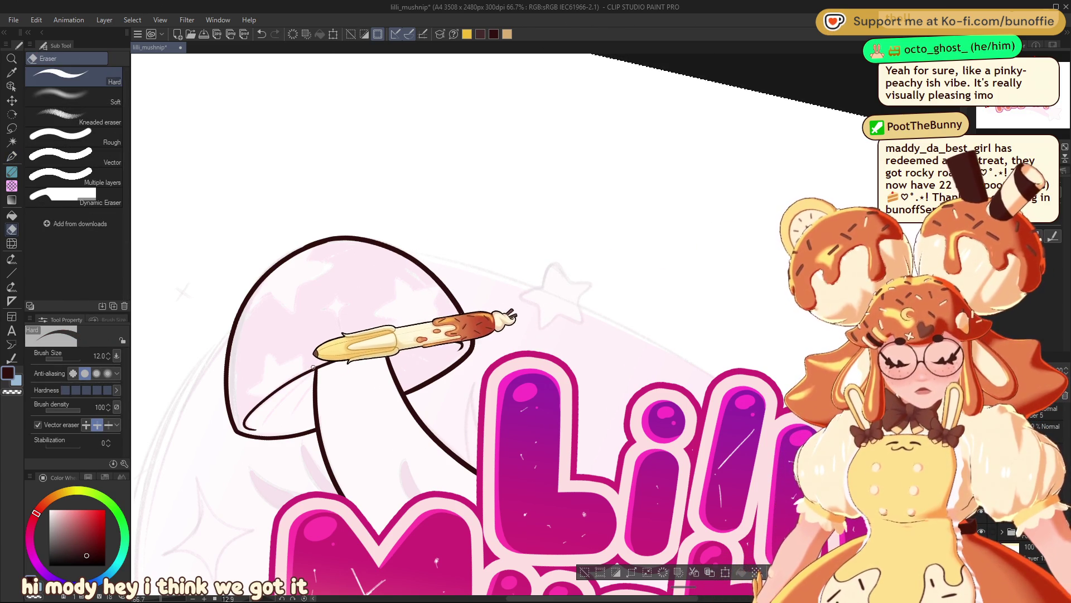
{"action": "left_click_drag", "start_coordinate": [313, 367], "coordinate": [393, 364]}
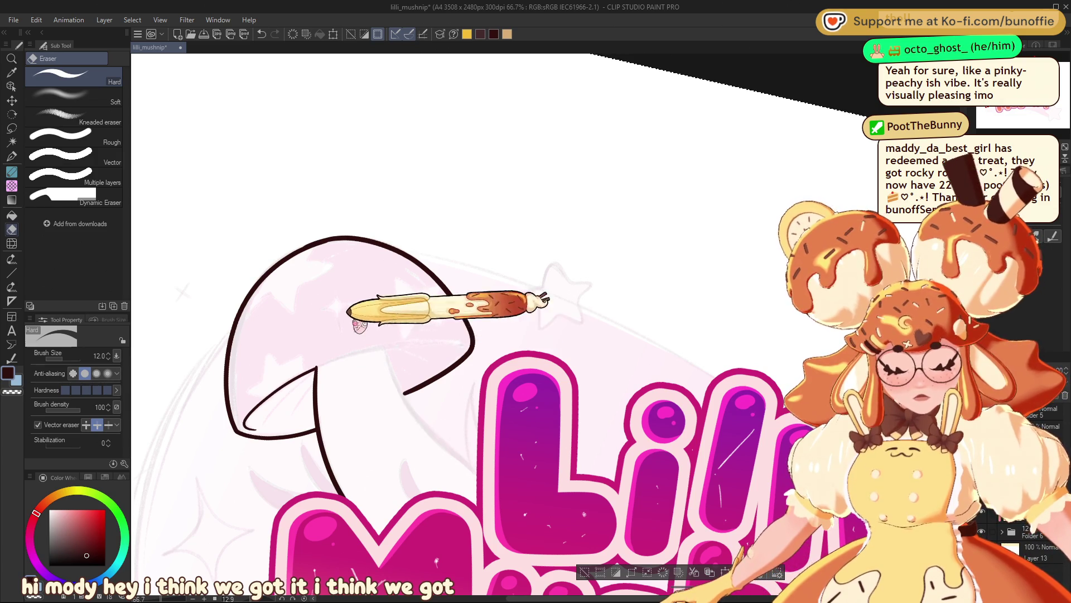
{"action": "key", "text": "ctrl+z"}
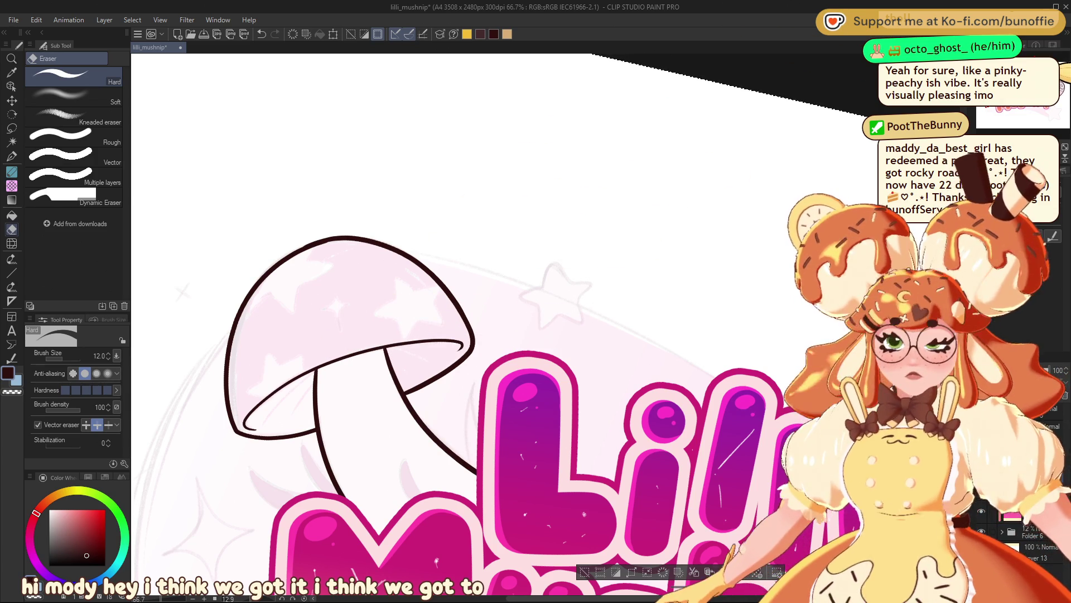
{"action": "key", "text": "p"}
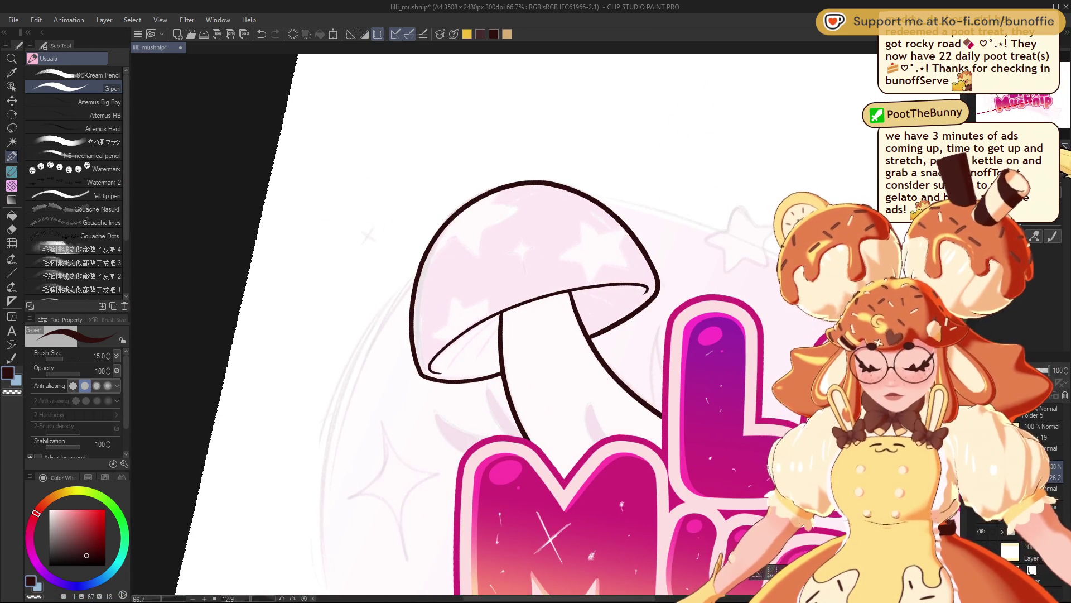
- Thicken the left mushroom's stem and cap outlines with Adjust line width, checking at full-page zoom
{"action": "key", "text": "ctrl+minus"}
{"action": "key", "text": "ctrl+minus"}
{"action": "key", "text": "ctrl+minus"}
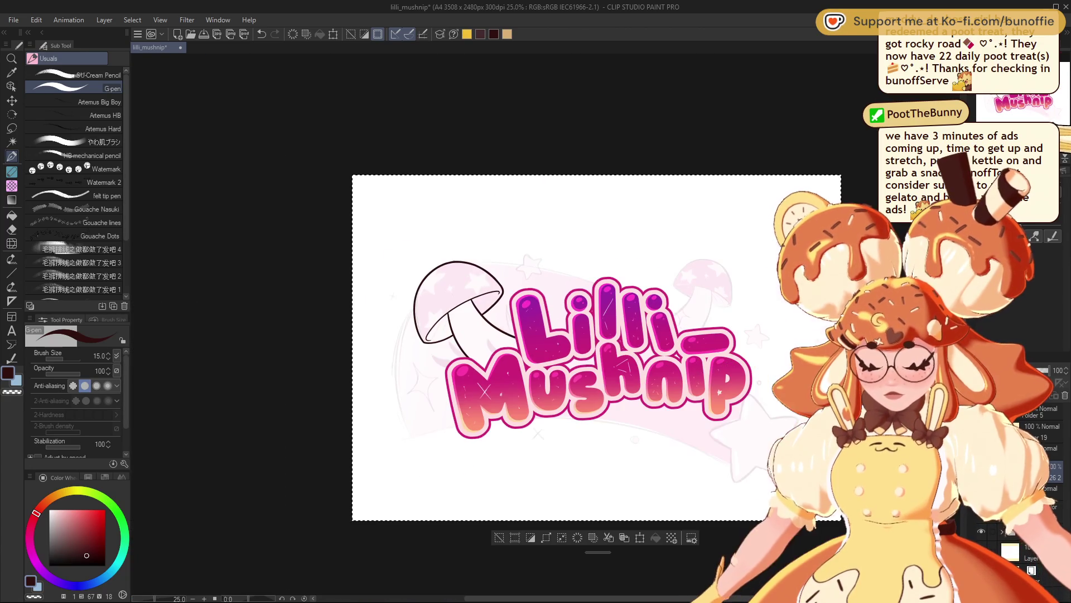
{"action": "key", "text": "ctrl+plus"}
{"action": "key", "text": "ctrl+plus"}
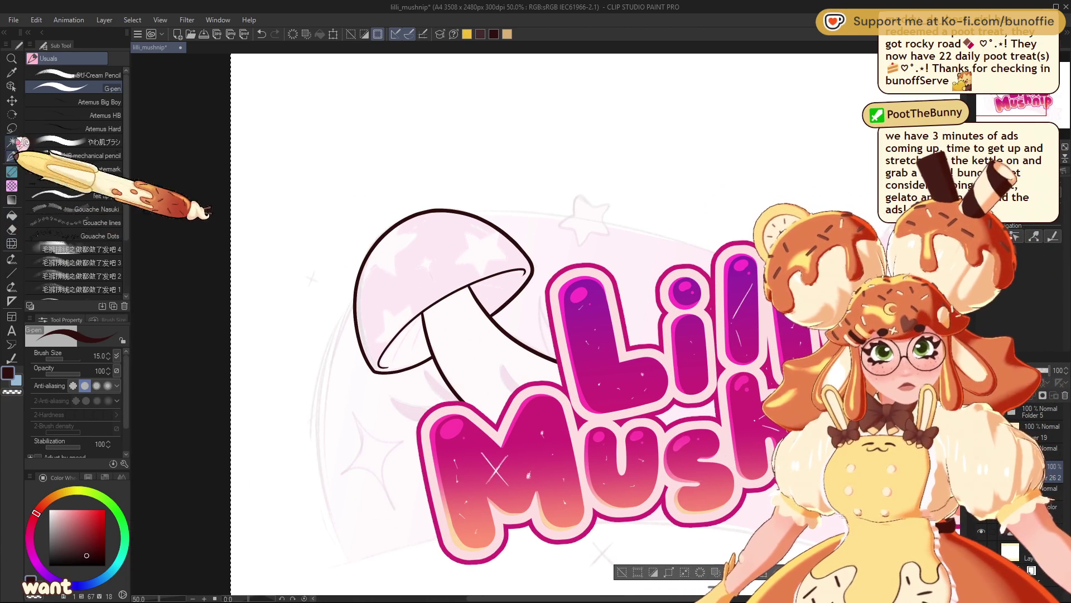
{"action": "left_click", "coordinate": [12, 172]}
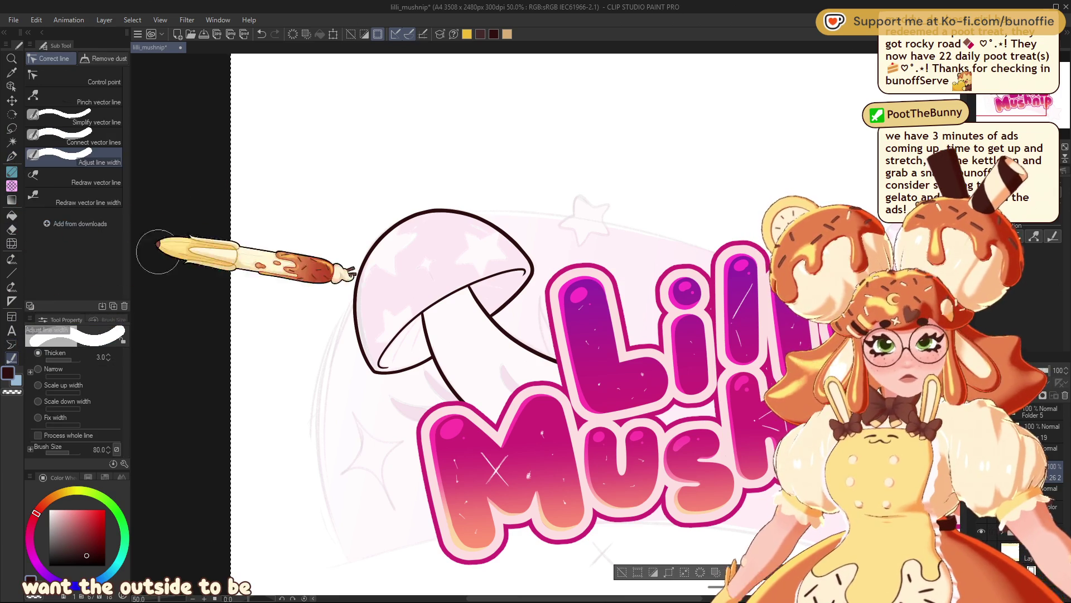
{"action": "mouse_move", "coordinate": [580, 363]}
{"action": "left_mouse_down"}
{"action": "mouse_move", "coordinate": [564, 304]}
{"action": "mouse_move", "coordinate": [508, 317]}
{"action": "mouse_move", "coordinate": [538, 235]}
{"action": "mouse_move", "coordinate": [430, 195]}
{"action": "mouse_move", "coordinate": [347, 369]}
{"action": "mouse_move", "coordinate": [360, 385]}
{"action": "mouse_move", "coordinate": [430, 385]}
{"action": "mouse_move", "coordinate": [491, 436]}
{"action": "left_mouse_up"}
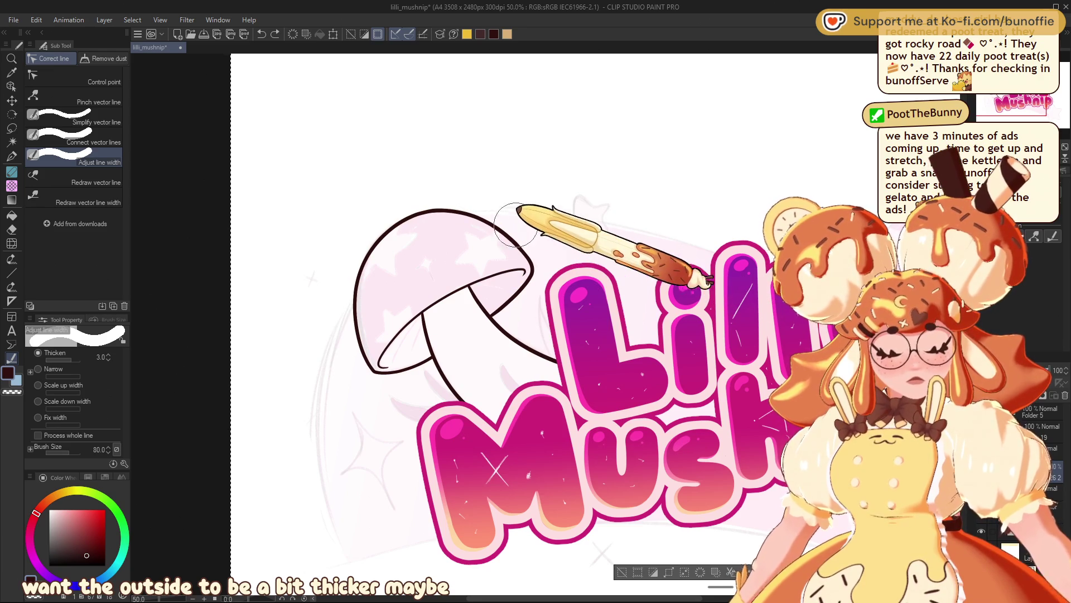
{"action": "mouse_move", "coordinate": [446, 208]}
{"action": "left_mouse_down"}
{"action": "mouse_move", "coordinate": [521, 258]}
{"action": "mouse_move", "coordinate": [535, 282]}
{"action": "mouse_move", "coordinate": [494, 319]}
{"action": "mouse_move", "coordinate": [564, 385]}
{"action": "mouse_move", "coordinate": [480, 429]}
{"action": "mouse_move", "coordinate": [435, 362]}
{"action": "mouse_move", "coordinate": [375, 371]}
{"action": "mouse_move", "coordinate": [352, 324]}
{"action": "mouse_move", "coordinate": [424, 218]}
{"action": "left_mouse_up"}
{"action": "left_click_drag", "start_coordinate": [721, 170], "coordinate": [592, 170]}
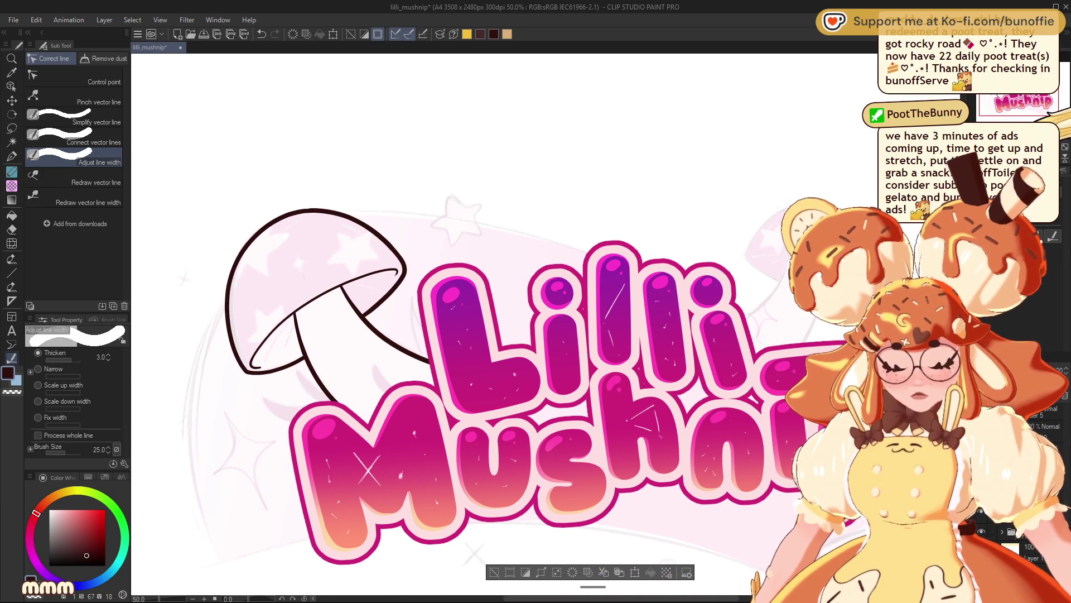
{"action": "key", "text": "ctrl+minus"}
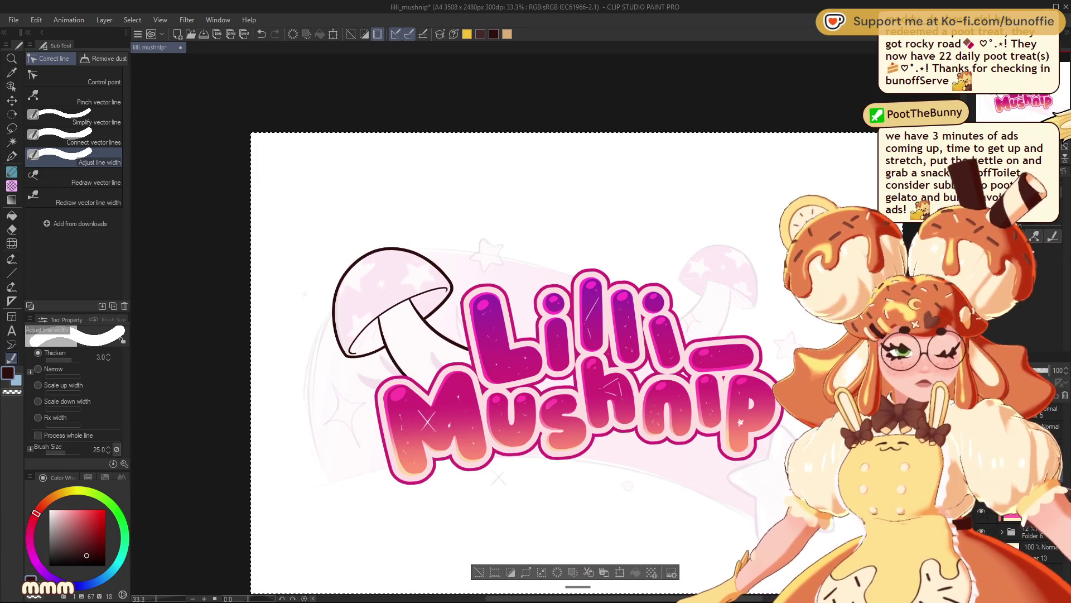
{"action": "key", "text": "ctrl+plus"}
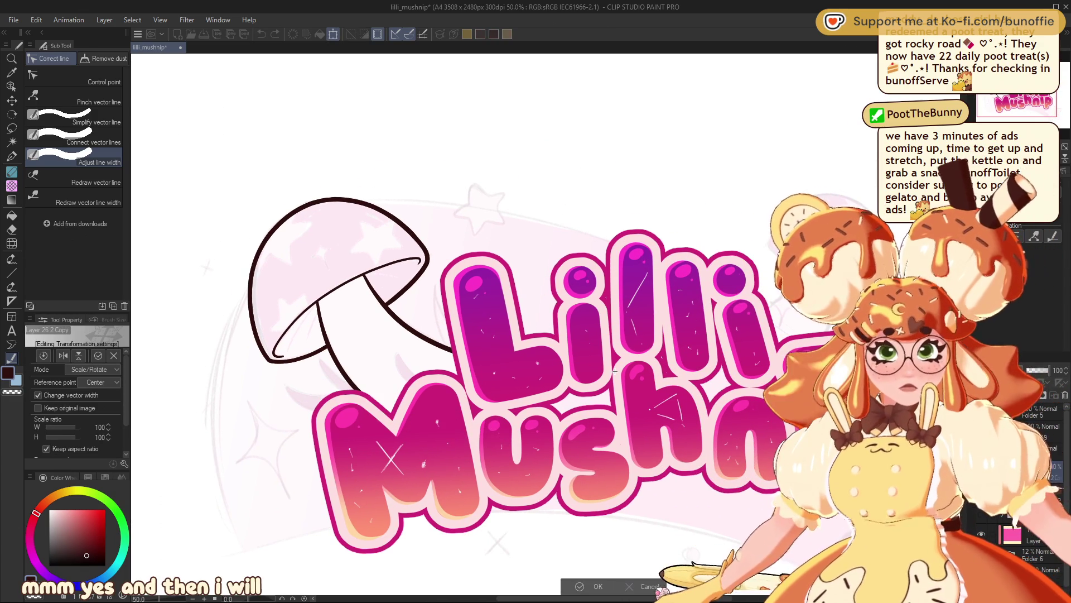
- Flip the mushroom copy horizontally and place it to the right of the title
{"action": "key", "text": "ctrl+t"}
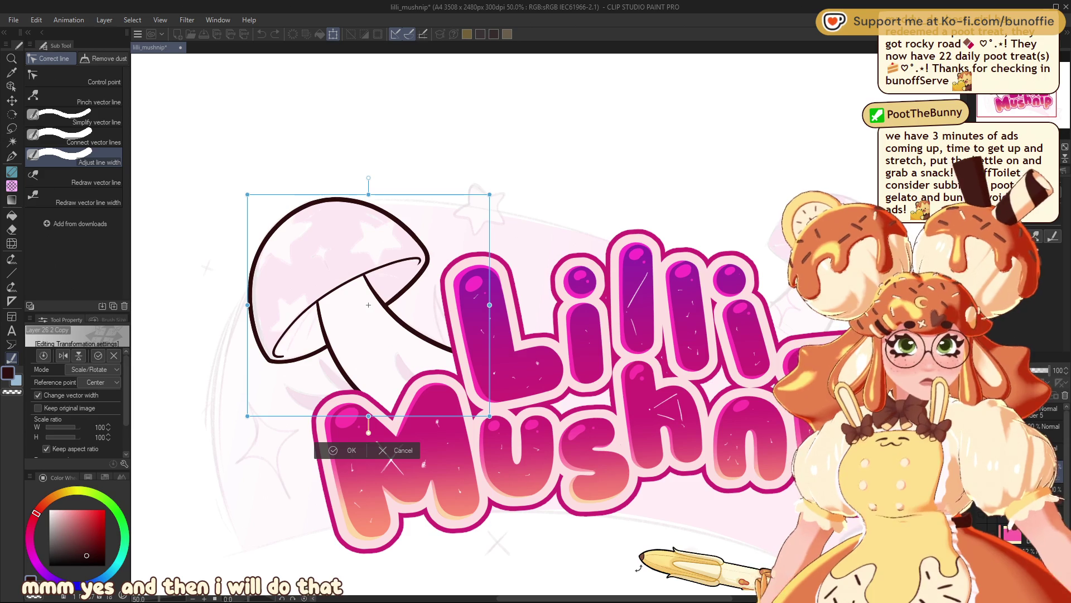
{"action": "left_click", "coordinate": [63, 356]}
{"action": "left_click_drag", "start_coordinate": [402, 303], "coordinate": [854, 271]}
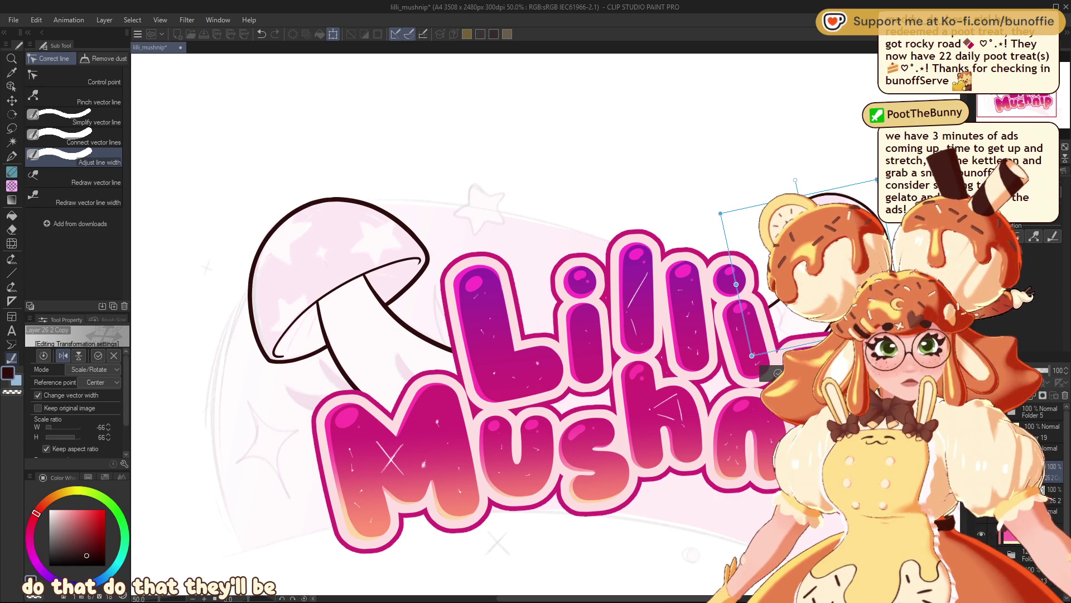
{"action": "key", "text": "Return"}
{"action": "left_click_drag", "start_coordinate": [1034, 111], "coordinate": [1054, 112]}
- Thicken the right mushroom's cap outline, then check the whole logo and recentre on the left mushroom
{"action": "mouse_move", "coordinate": [622, 208]}
{"action": "left_mouse_down"}
{"action": "mouse_move", "coordinate": [593, 217]}
{"action": "mouse_move", "coordinate": [568, 252]}
{"action": "mouse_move", "coordinate": [592, 288]}
{"action": "mouse_move", "coordinate": [565, 310]}
{"action": "mouse_move", "coordinate": [616, 359]}
{"action": "mouse_move", "coordinate": [638, 311]}
{"action": "left_mouse_up"}
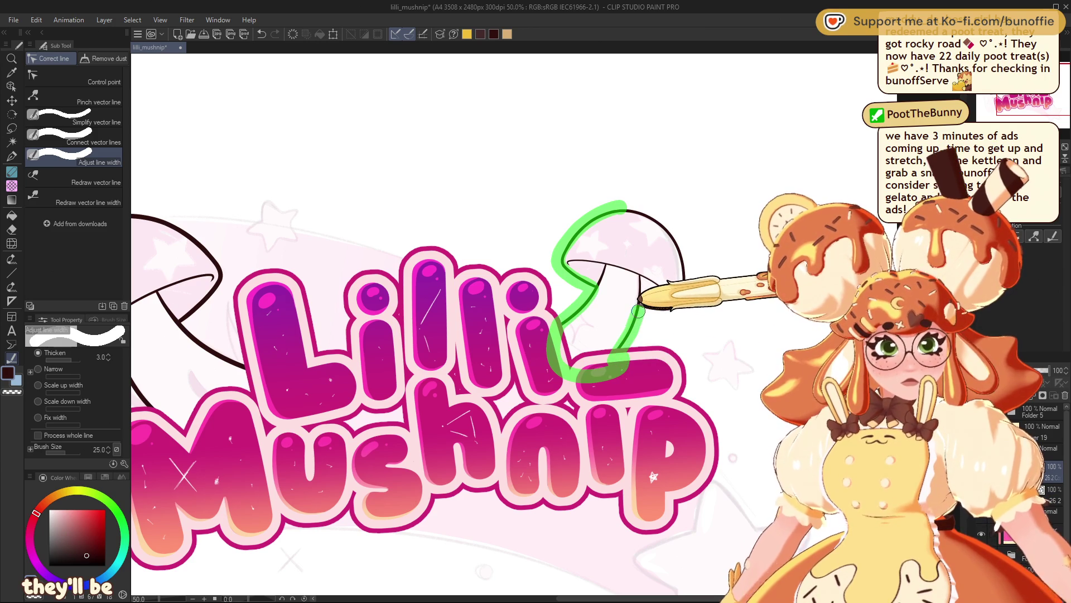
{"action": "mouse_move", "coordinate": [690, 270]}
{"action": "left_mouse_down"}
{"action": "mouse_move", "coordinate": [641, 211]}
{"action": "mouse_move", "coordinate": [625, 208]}
{"action": "left_mouse_up"}
{"action": "scroll", "coordinate": [502, 335], "scroll_direction": "left", "scroll_amount": 5}
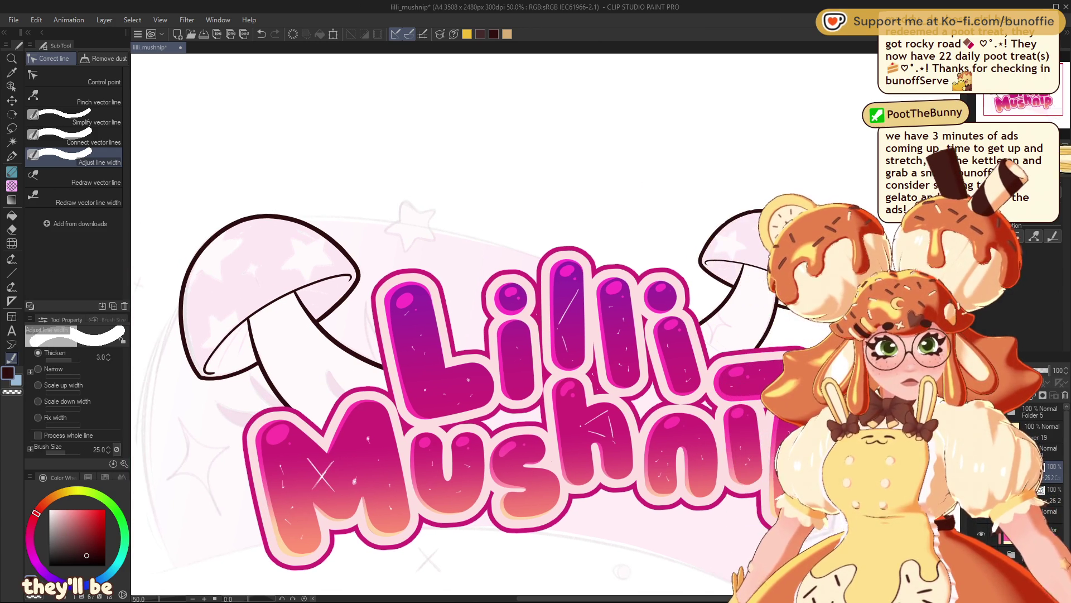
{"action": "key", "text": "ctrl+minus"}
{"action": "key", "text": "ctrl+minus"}
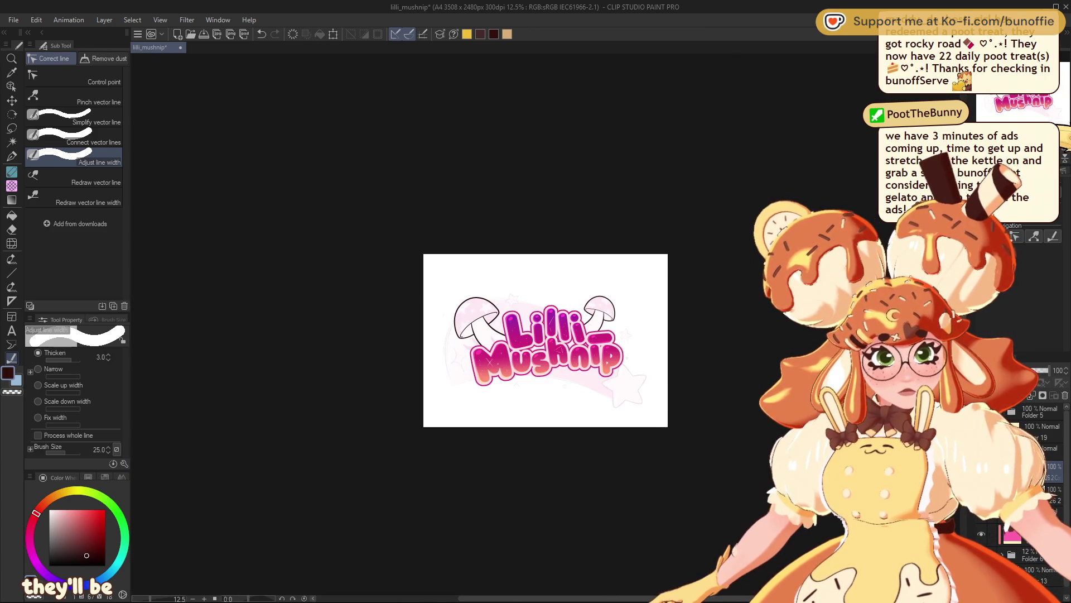
{"action": "key", "text": "ctrl+plus"}
{"action": "key", "text": "ctrl+plus"}
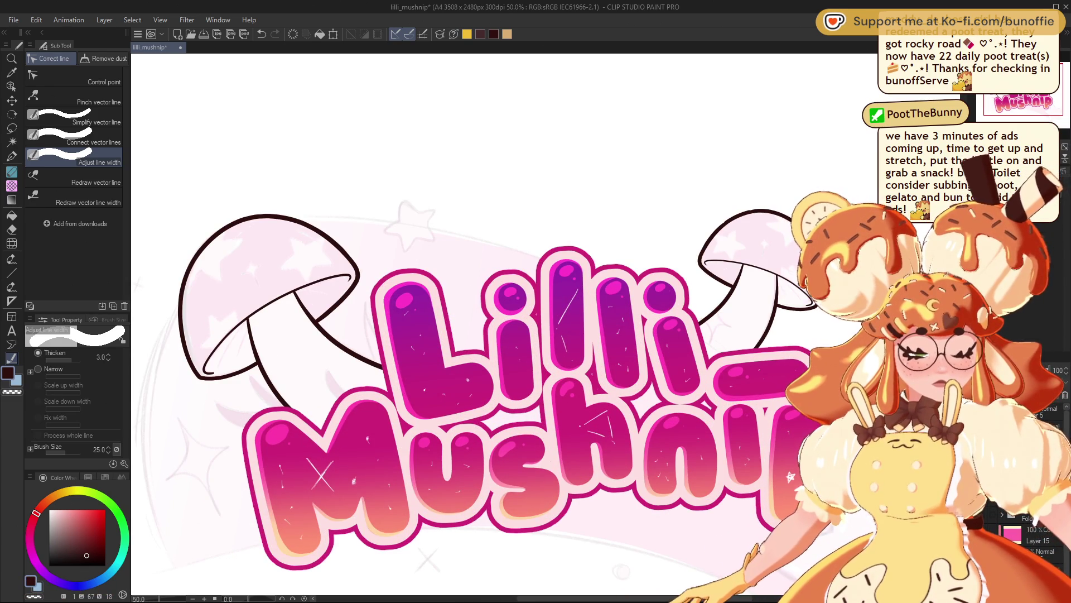
{"action": "left_click_drag", "start_coordinate": [467, 388], "coordinate": [648, 360]}
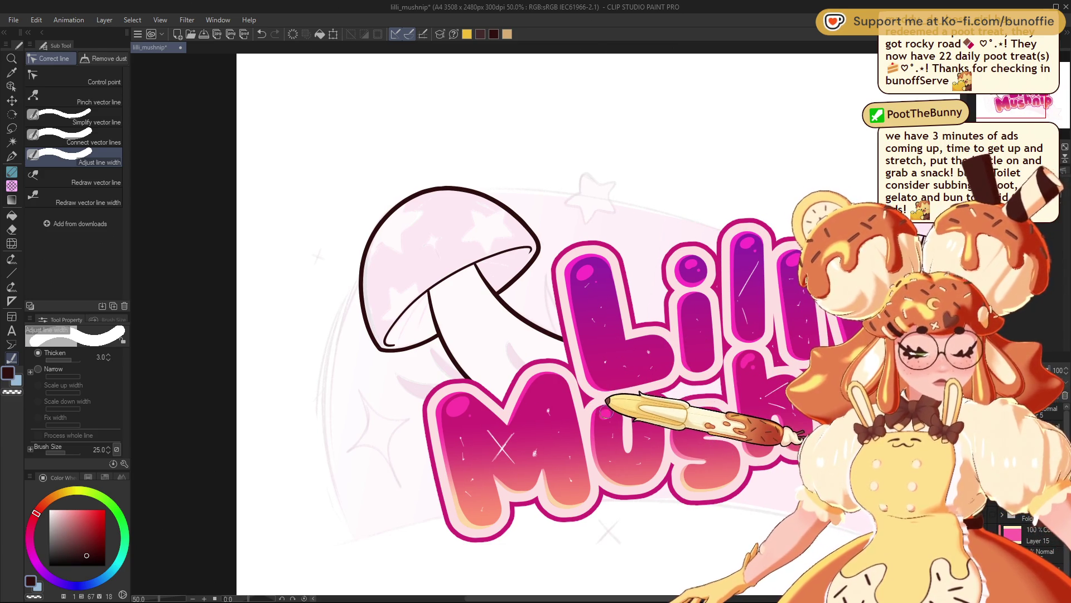
- Sample the logo's pink and lighten it to a pale pink on the colour wheel
{"action": "left_click", "coordinate": [606, 413], "text": "alt"}
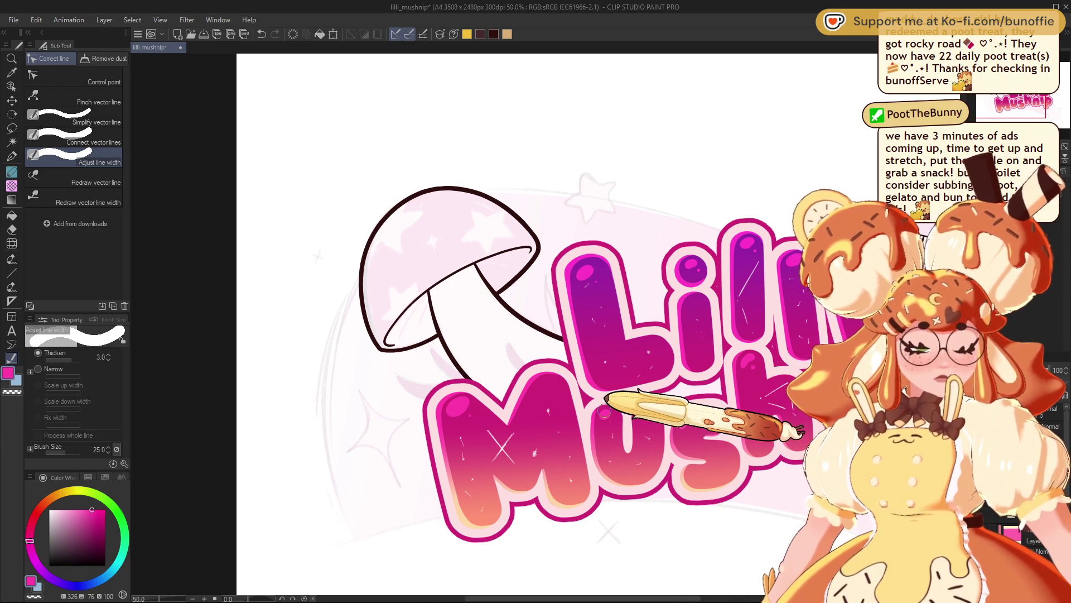
{"action": "left_click", "coordinate": [75, 508]}
{"action": "left_click", "coordinate": [65, 510]}
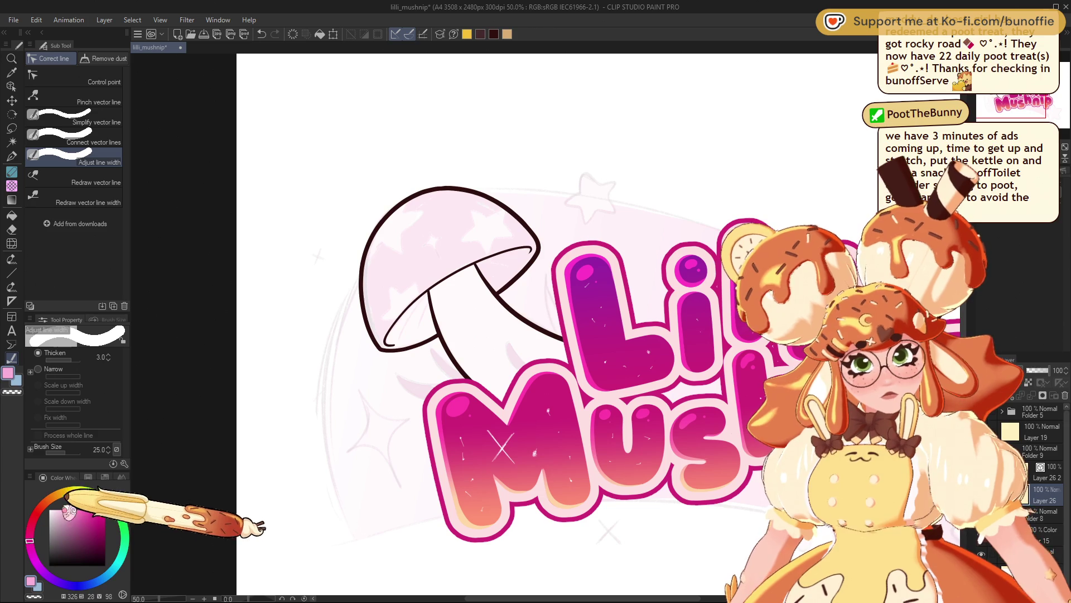
- Try two pink fills of the mushroom cap, undo both, and select the G-pen
{"action": "left_click", "coordinate": [11, 215]}
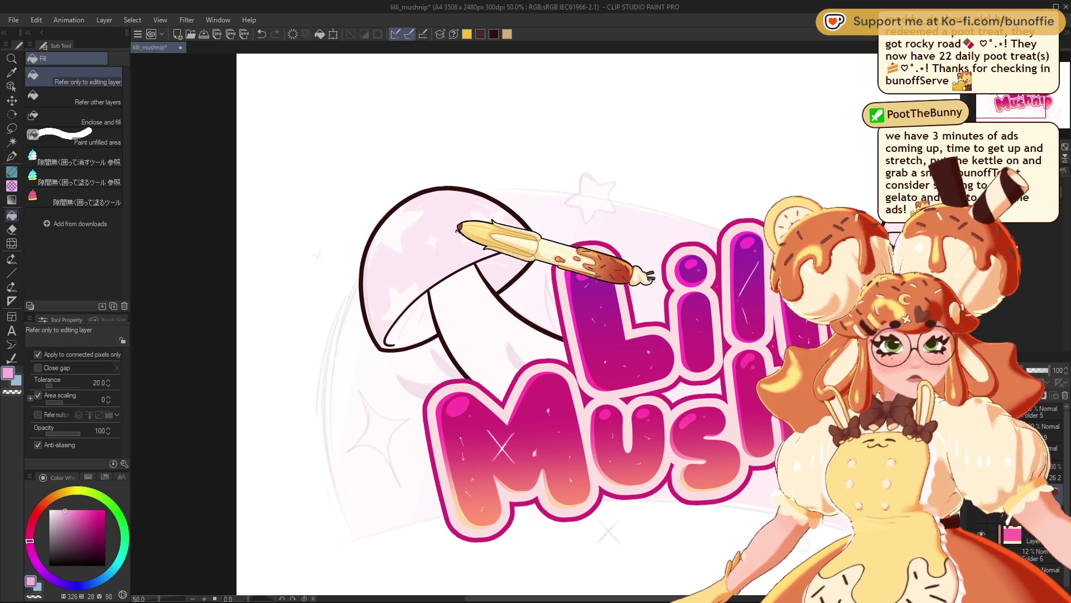
{"action": "left_click", "coordinate": [482, 225]}
{"action": "key", "text": "ctrl+z"}
{"action": "left_click", "coordinate": [97, 100]}
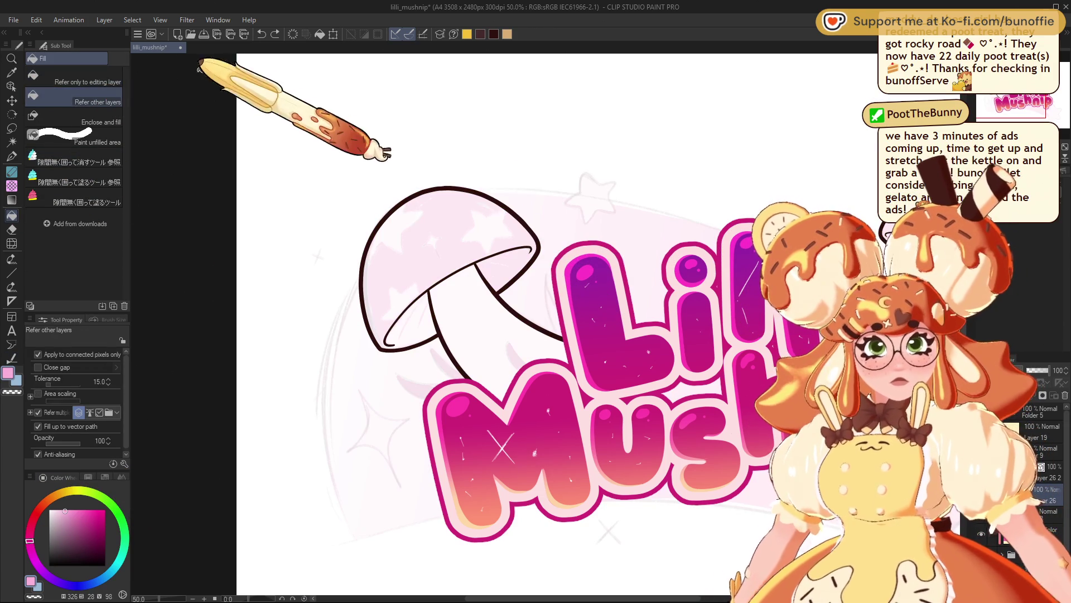
{"action": "left_click", "coordinate": [500, 265]}
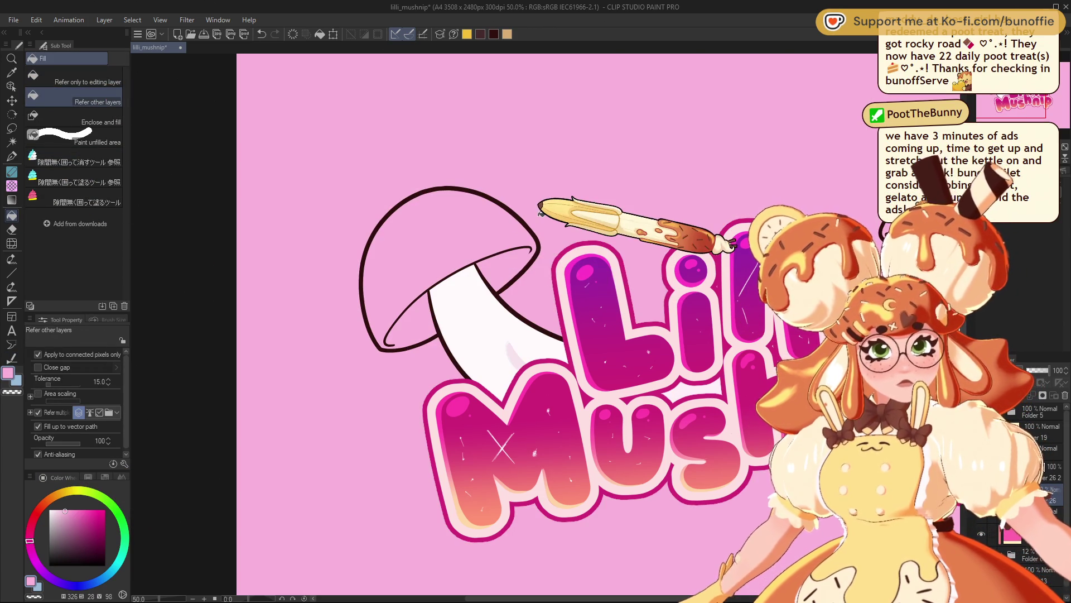
{"action": "key", "text": "ctrl+z"}
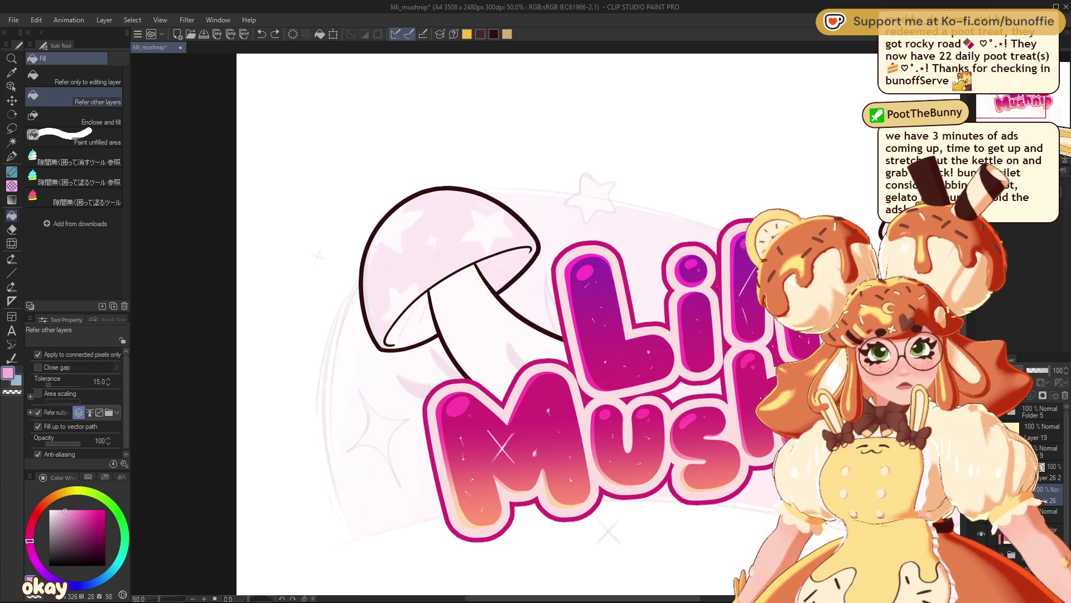
{"action": "scroll", "coordinate": [502, 335], "scroll_direction": "right", "scroll_amount": 3}
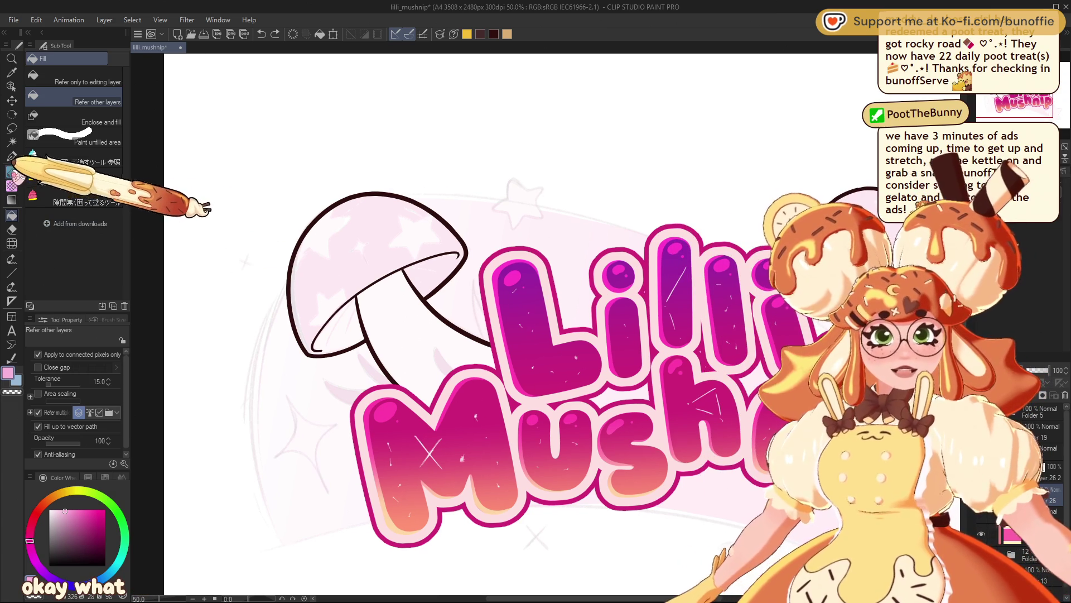
{"action": "left_click", "coordinate": [11, 156]}
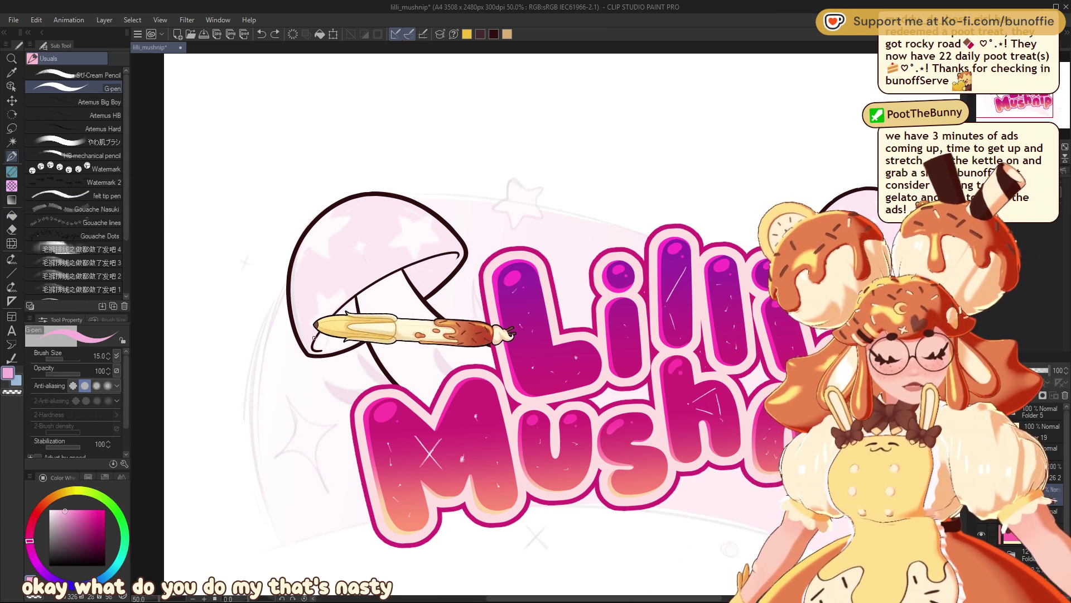
- Paint the cap pale pink with a size-60 G-pen, then set Fill to refer only to the editing layer
{"action": "mouse_move", "coordinate": [314, 337]}
{"action": "left_mouse_down"}
{"action": "mouse_move", "coordinate": [303, 338]}
{"action": "mouse_move", "coordinate": [314, 355]}
{"action": "mouse_move", "coordinate": [361, 341]}
{"action": "left_mouse_up"}
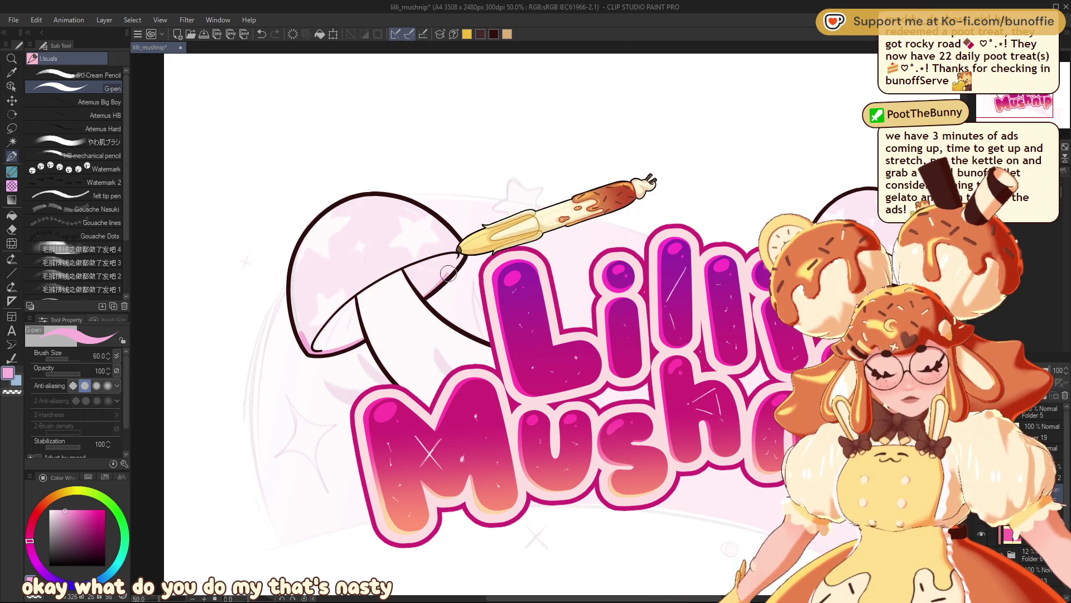
{"action": "mouse_move", "coordinate": [423, 216]}
{"action": "left_mouse_down"}
{"action": "mouse_move", "coordinate": [360, 196]}
{"action": "mouse_move", "coordinate": [315, 223]}
{"action": "mouse_move", "coordinate": [295, 315]}
{"action": "left_mouse_up"}
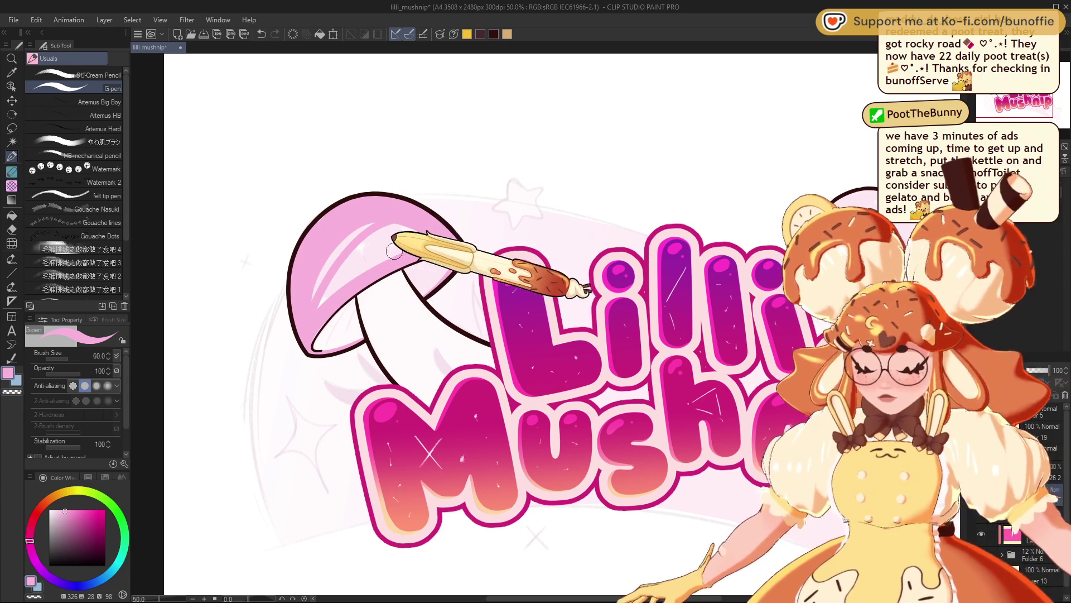
{"action": "key", "text": "g"}
{"action": "left_click", "coordinate": [78, 78]}
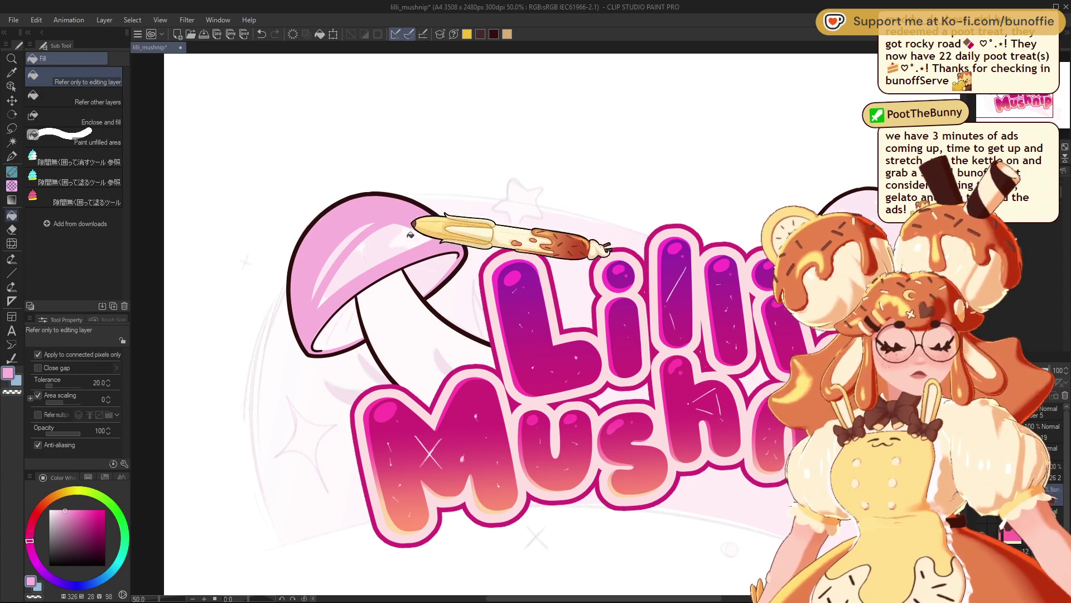
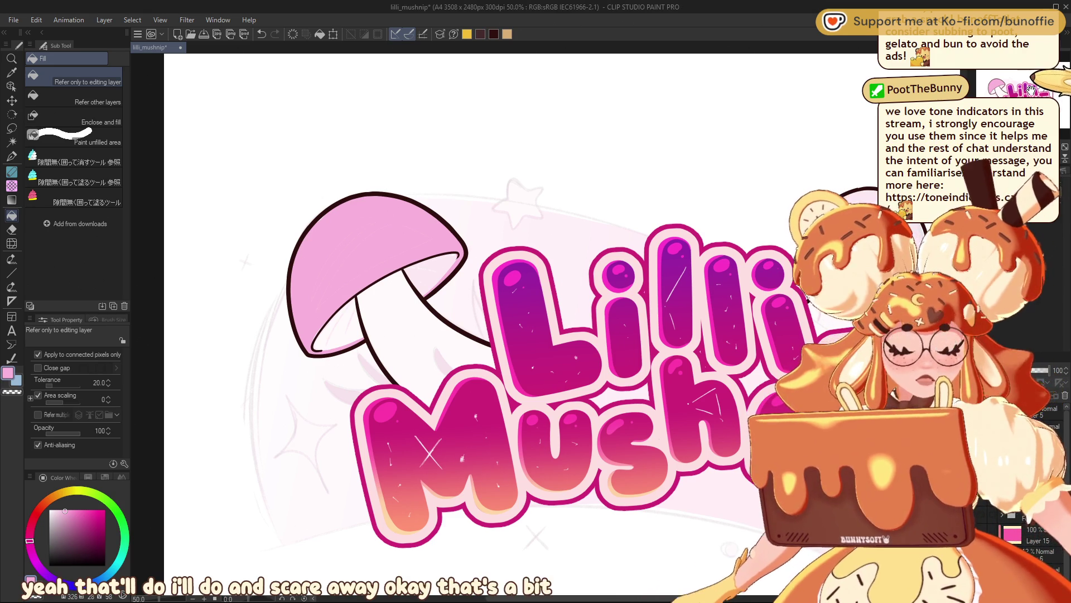
- Center the left mushroom at 100% zoom and switch to the G-pen
{"action": "left_click_drag", "start_coordinate": [446, 335], "coordinate": [628, 329]}
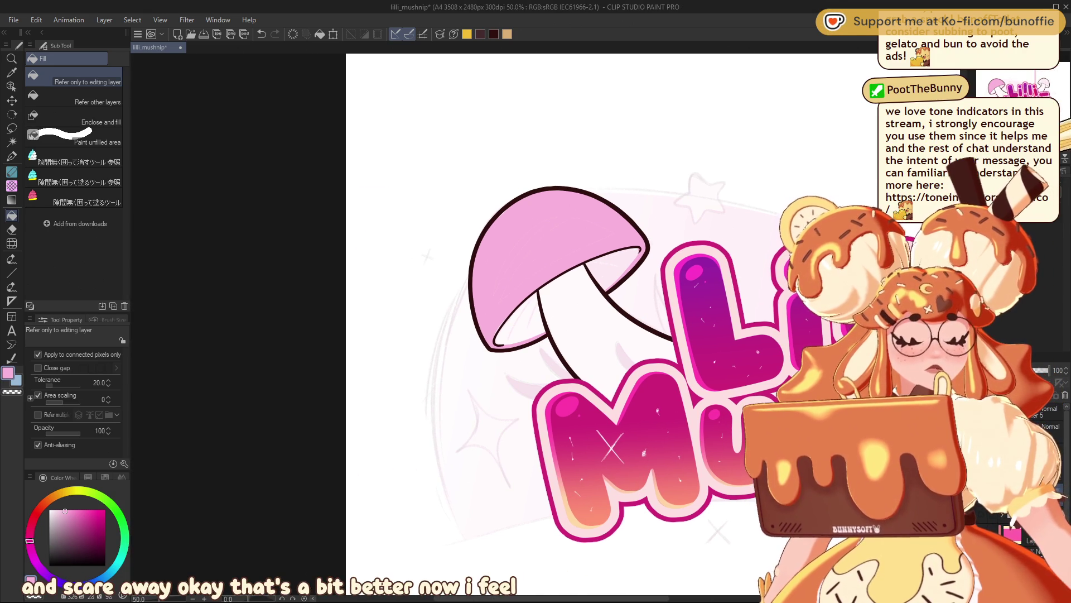
{"action": "scroll", "coordinate": [513, 314], "scroll_direction": "up", "scroll_amount": 3}
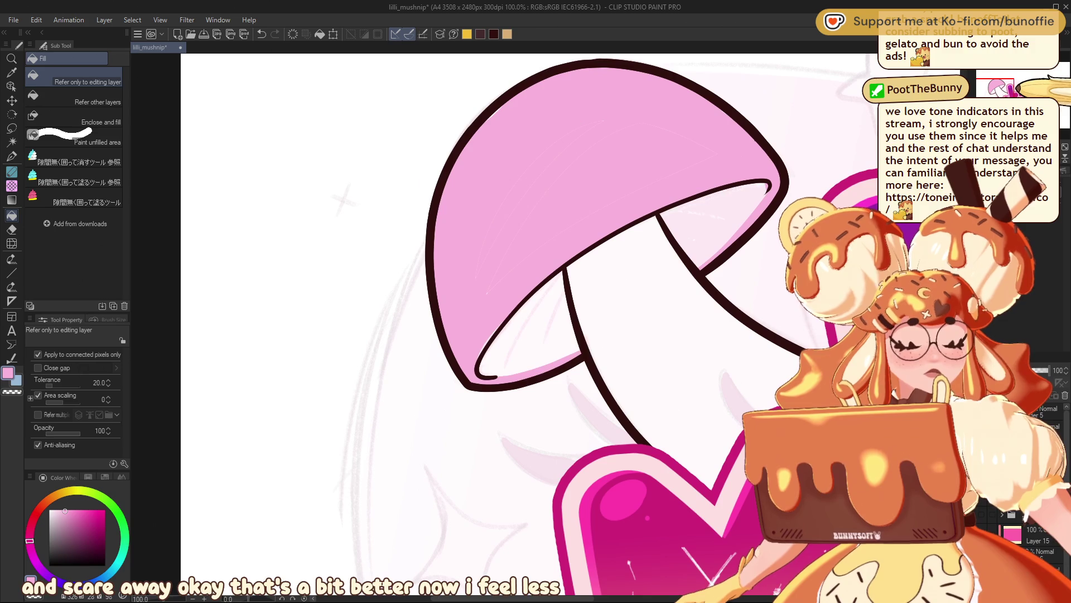
{"action": "left_click", "coordinate": [12, 156]}
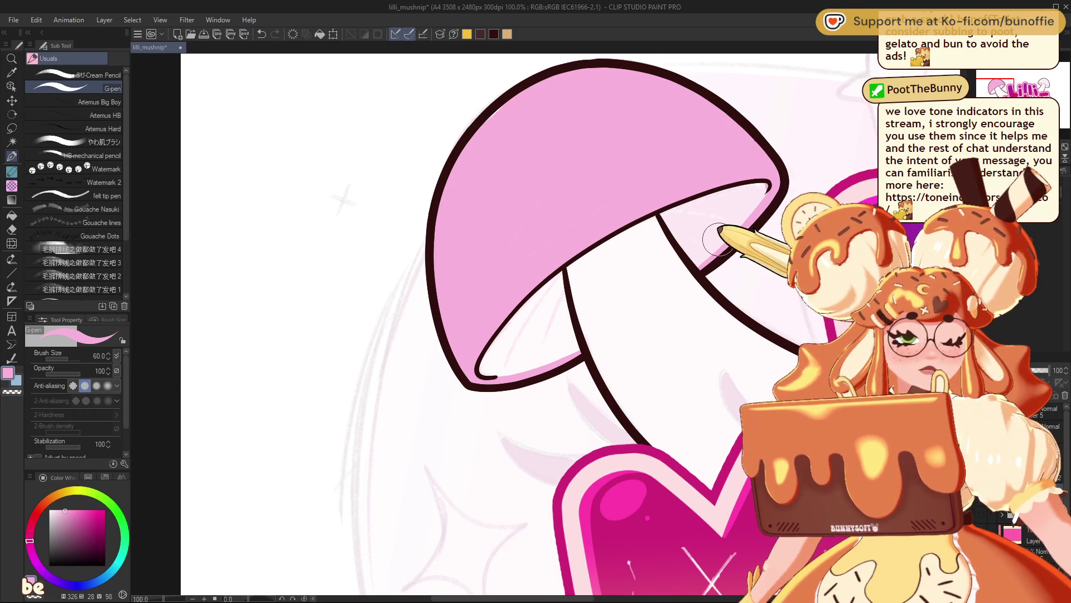
- Turn the view to the right mushroom and shade pink along the cap edge and underside
{"action": "left_click_drag", "start_coordinate": [1038, 84], "coordinate": [1049, 79]}
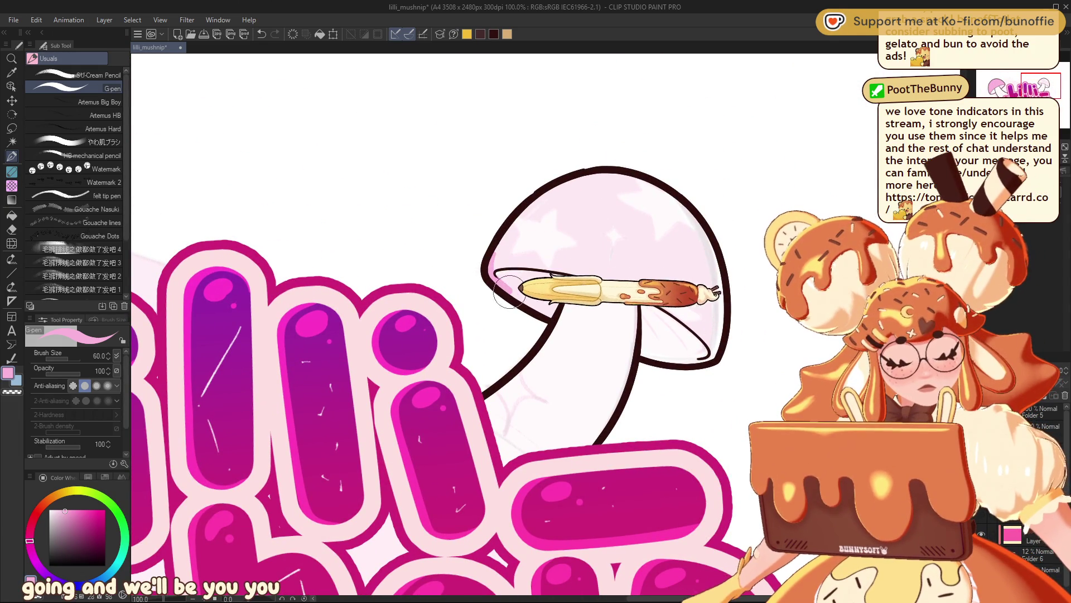
{"action": "mouse_move", "coordinate": [541, 312]}
{"action": "left_mouse_down"}
{"action": "mouse_move", "coordinate": [483, 240]}
{"action": "mouse_move", "coordinate": [564, 177]}
{"action": "mouse_move", "coordinate": [634, 184]}
{"action": "mouse_move", "coordinate": [625, 223]}
{"action": "mouse_move", "coordinate": [642, 179]}
{"action": "mouse_move", "coordinate": [685, 219]}
{"action": "mouse_move", "coordinate": [715, 280]}
{"action": "mouse_move", "coordinate": [717, 346]}
{"action": "mouse_move", "coordinate": [642, 330]}
{"action": "mouse_move", "coordinate": [718, 354]}
{"action": "left_mouse_up"}
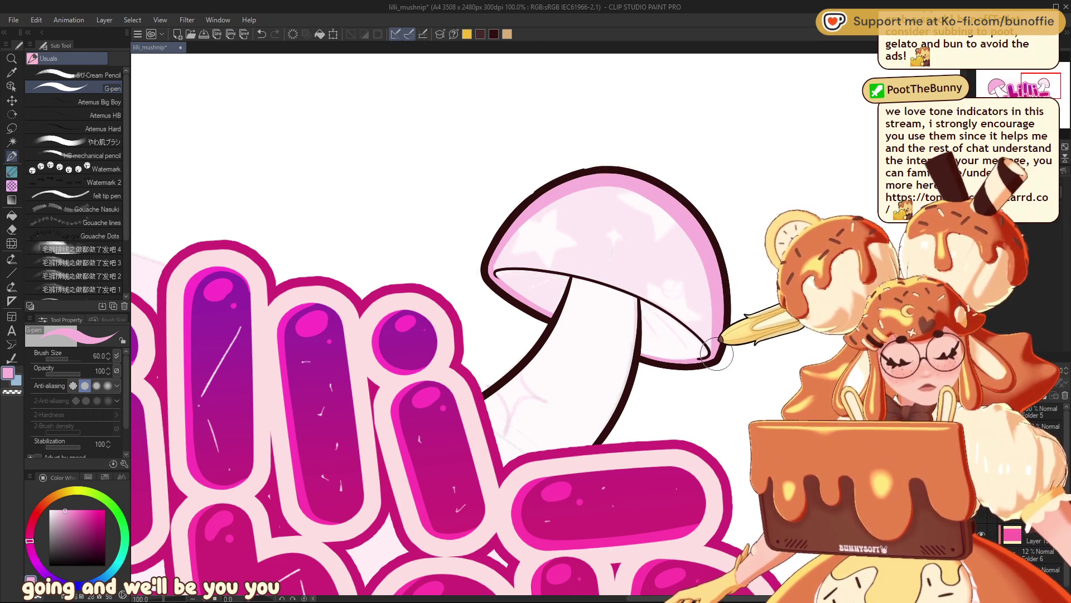
{"action": "mouse_move", "coordinate": [514, 259]}
{"action": "left_mouse_down"}
{"action": "mouse_move", "coordinate": [525, 261]}
{"action": "mouse_move", "coordinate": [495, 266]}
{"action": "mouse_move", "coordinate": [619, 292]}
{"action": "mouse_move", "coordinate": [705, 336]}
{"action": "left_mouse_up"}
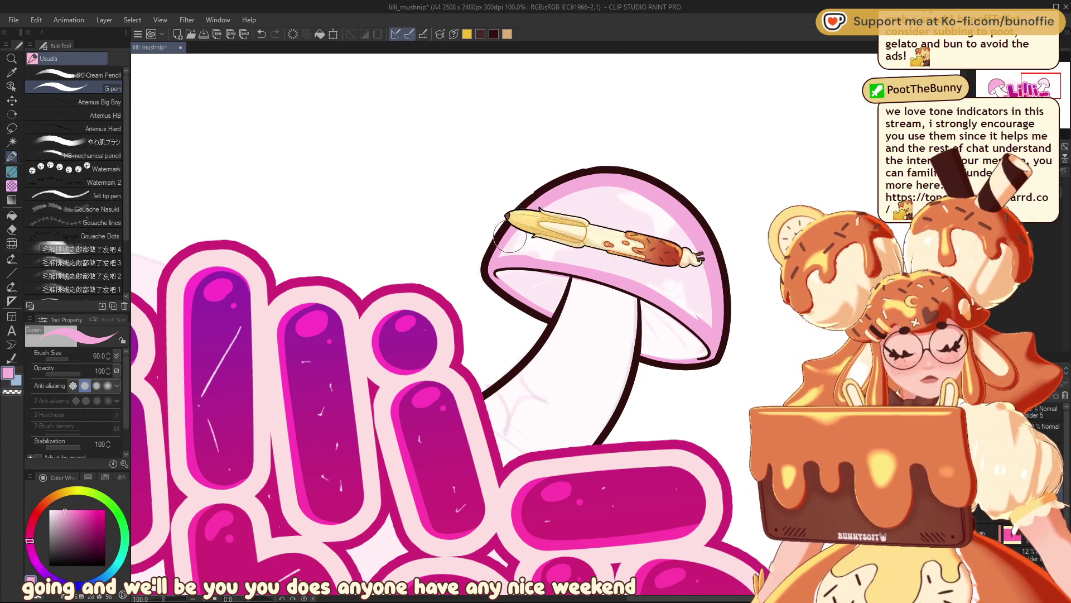
- Paint pink over the cap's top, right edge and white highlight
{"action": "key", "text": "c"}
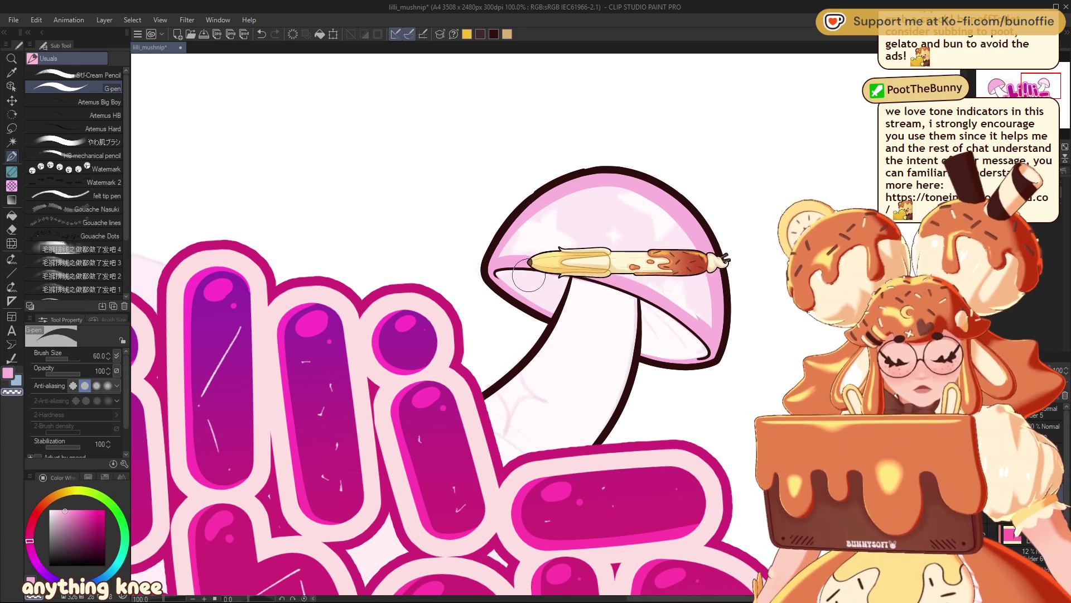
{"action": "key", "text": "c"}
{"action": "mouse_move", "coordinate": [646, 305]}
{"action": "left_mouse_down"}
{"action": "mouse_move", "coordinate": [530, 234]}
{"action": "mouse_move", "coordinate": [510, 238]}
{"action": "mouse_move", "coordinate": [630, 179]}
{"action": "mouse_move", "coordinate": [647, 198]}
{"action": "left_mouse_up"}
{"action": "left_click_drag", "start_coordinate": [702, 275], "coordinate": [707, 326]}
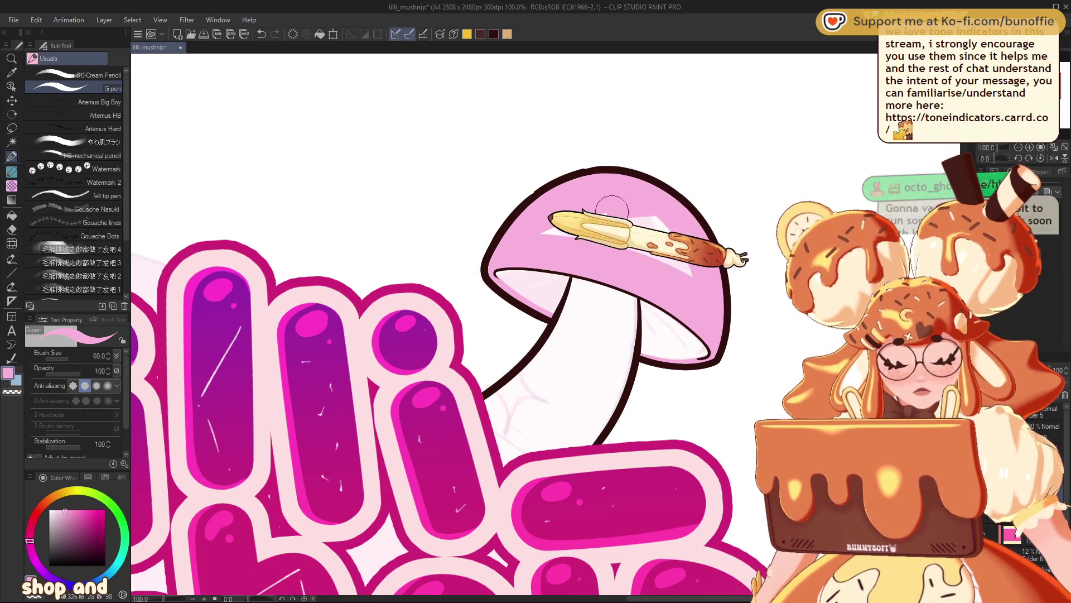
{"action": "left_click_drag", "start_coordinate": [625, 207], "coordinate": [552, 228]}
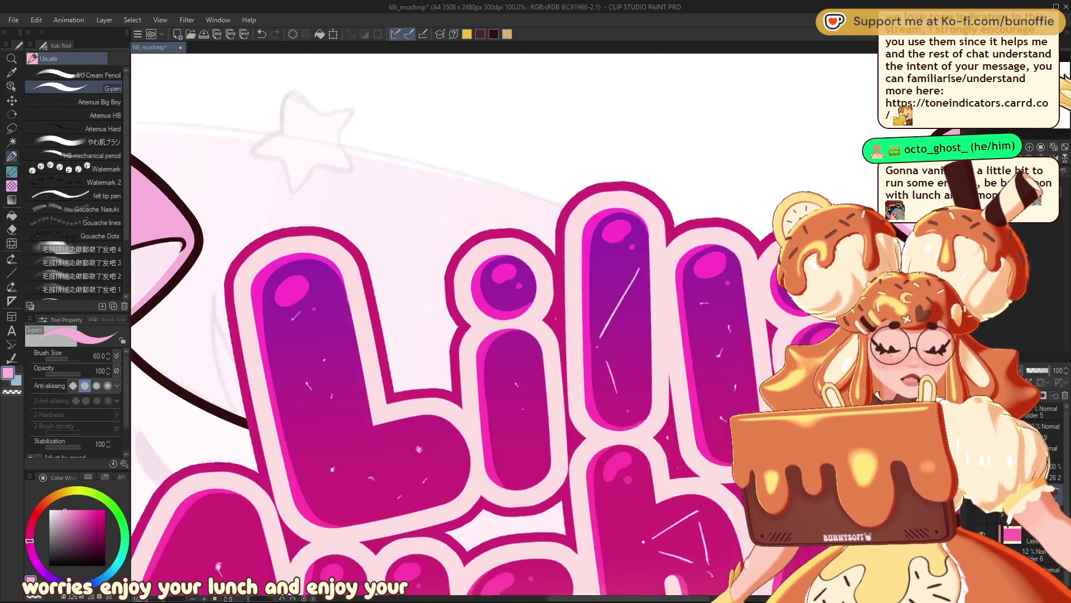
- Sample purple from the lettering and dab a purple swatch above the logo
{"action": "key", "text": "ctrl+minus"}
{"action": "key", "text": "ctrl+minus"}
{"action": "key", "text": "ctrl+minus"}
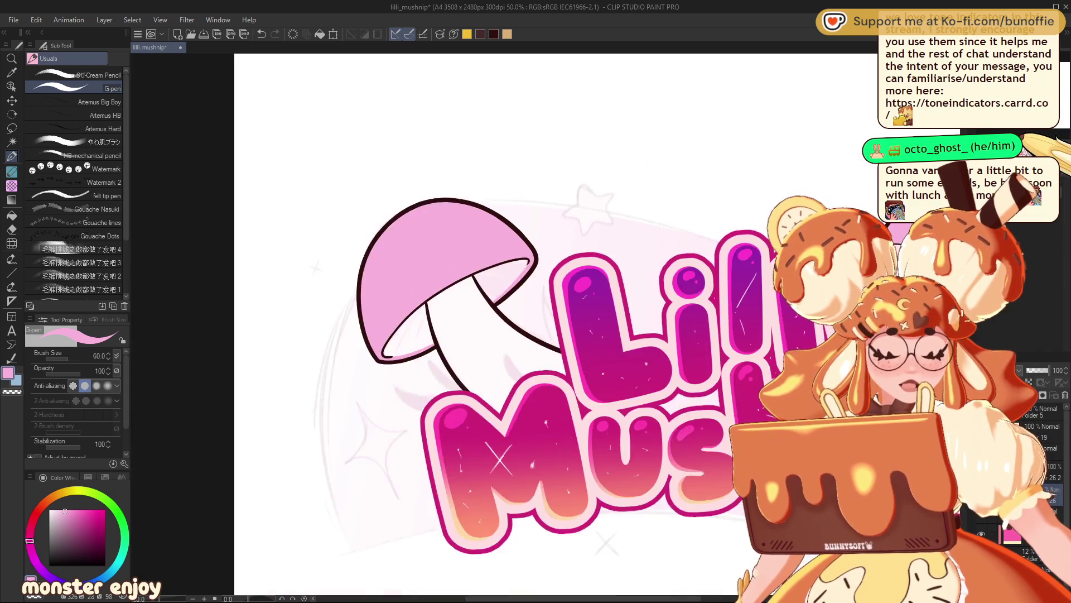
{"action": "key", "text": "ctrl+plus"}
{"action": "key", "text": "ctrl+plus"}
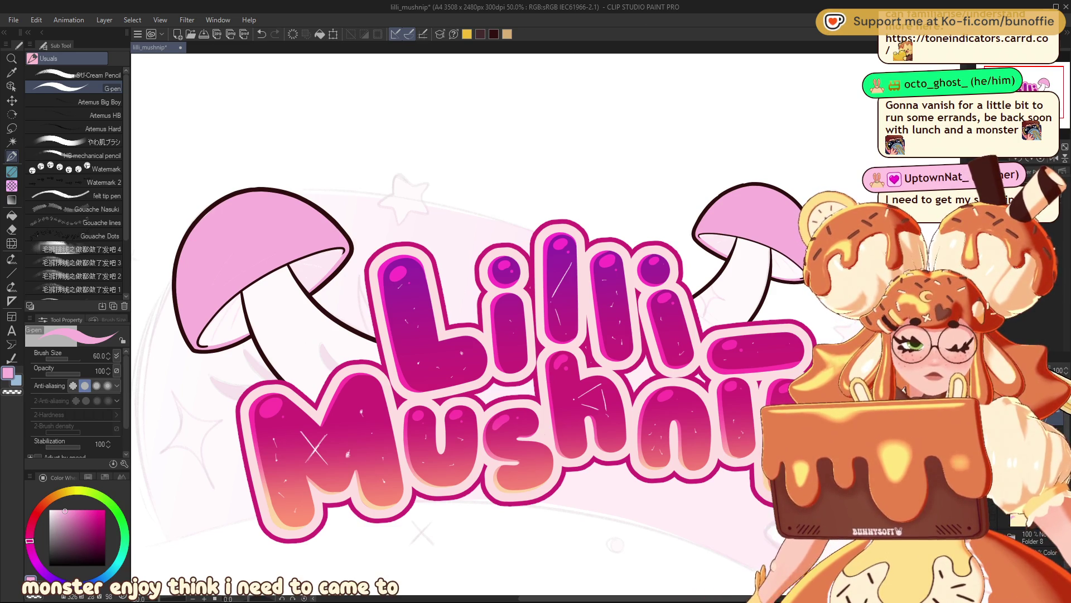
{"action": "left_click_drag", "start_coordinate": [642, 259], "coordinate": [486, 393]}
{"action": "left_click", "coordinate": [486, 393], "text": "alt"}
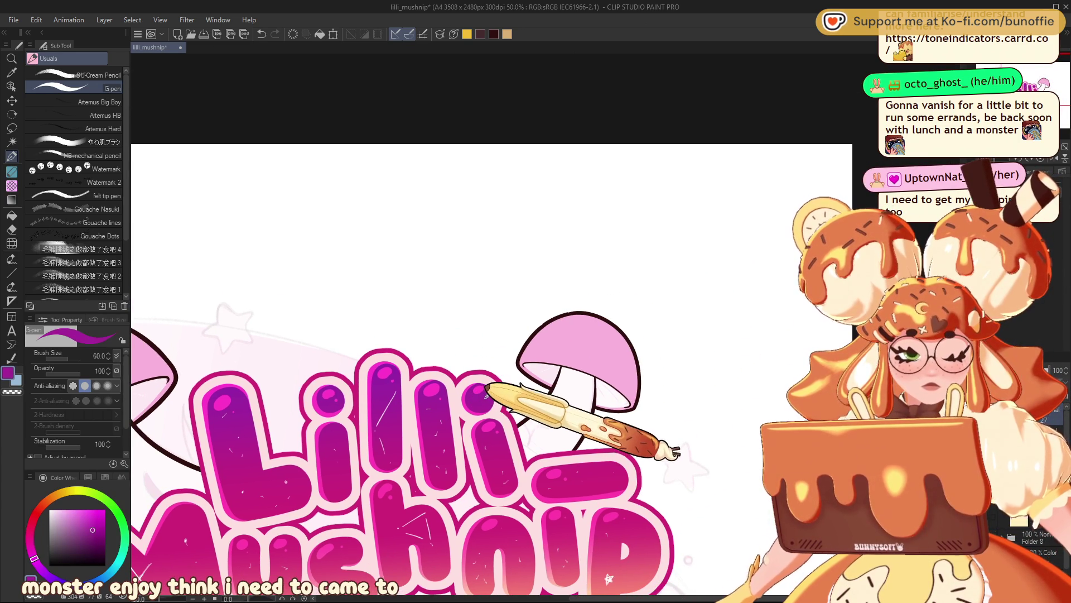
{"action": "left_click", "coordinate": [573, 176]}
{"action": "left_click", "coordinate": [575, 180]}
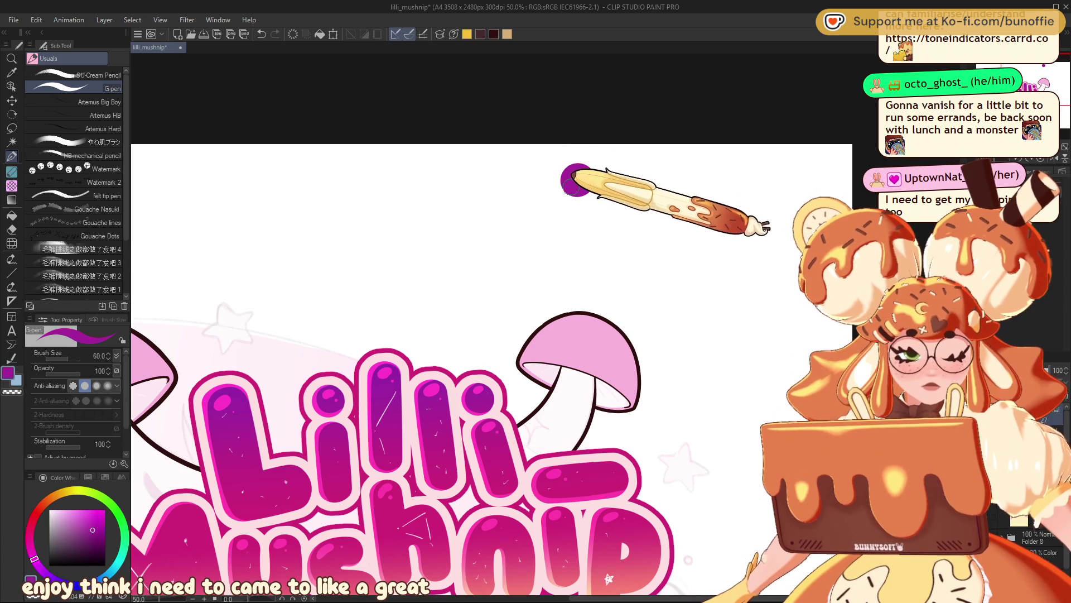
- Add magenta and salmon swatches sampled from the lettering beside the purple one
{"action": "left_click", "coordinate": [607, 478], "text": "alt"}
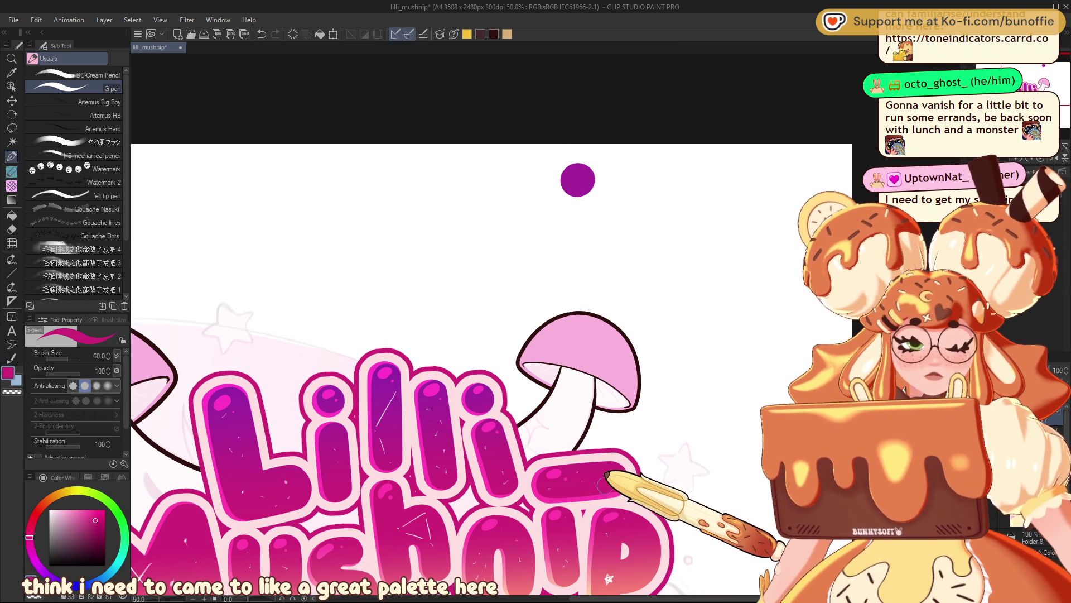
{"action": "left_click", "coordinate": [603, 181]}
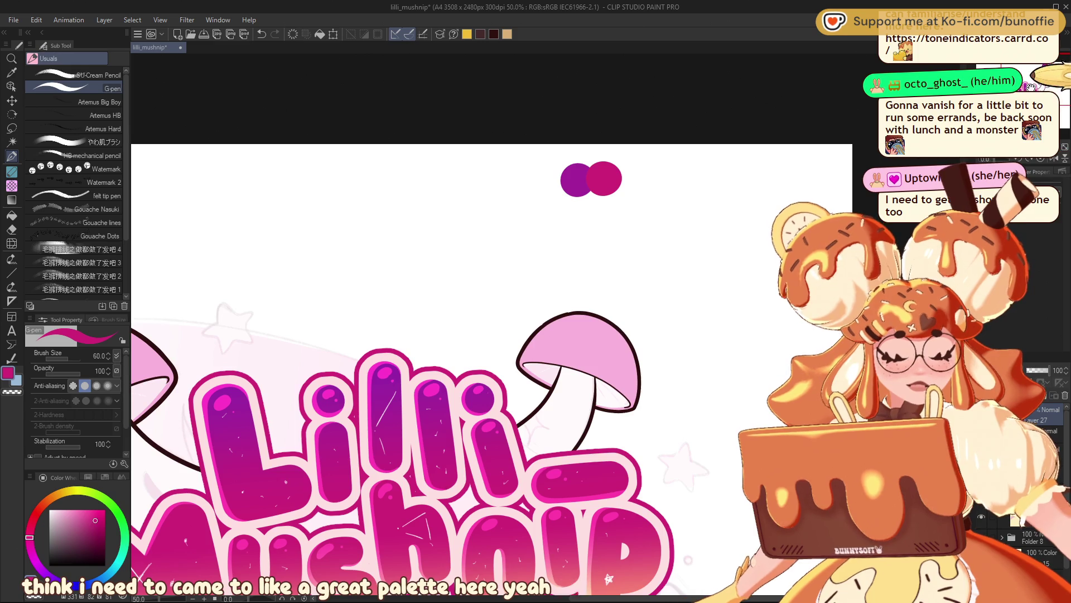
{"action": "left_click_drag", "start_coordinate": [581, 474], "coordinate": [592, 357]}
{"action": "left_click", "coordinate": [614, 495], "text": "alt"}
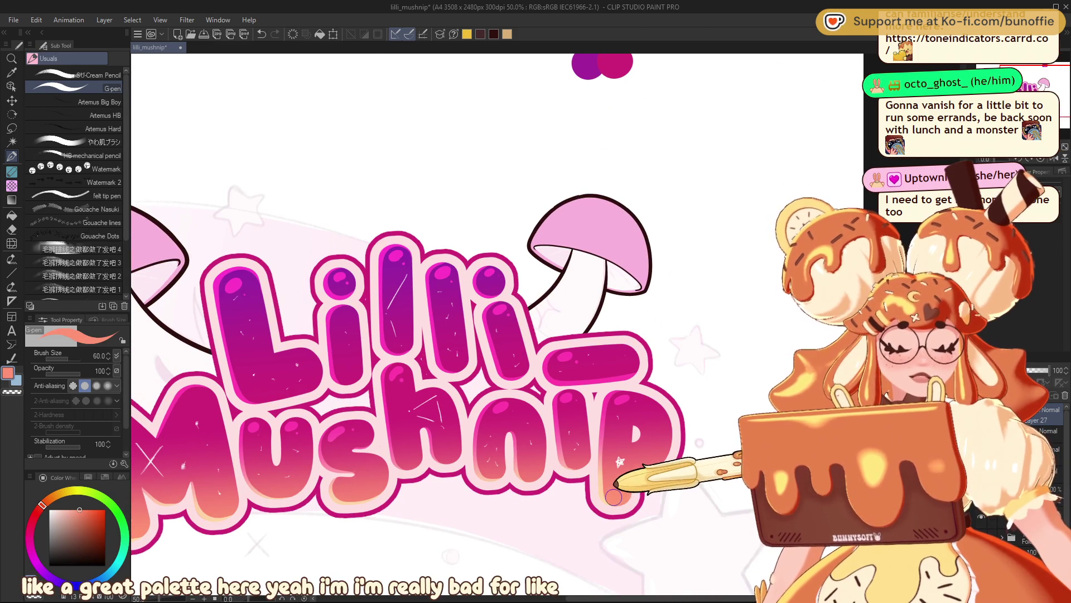
{"action": "scroll", "coordinate": [614, 495], "scroll_direction": "up", "scroll_amount": 3}
{"action": "left_click", "coordinate": [630, 157]}
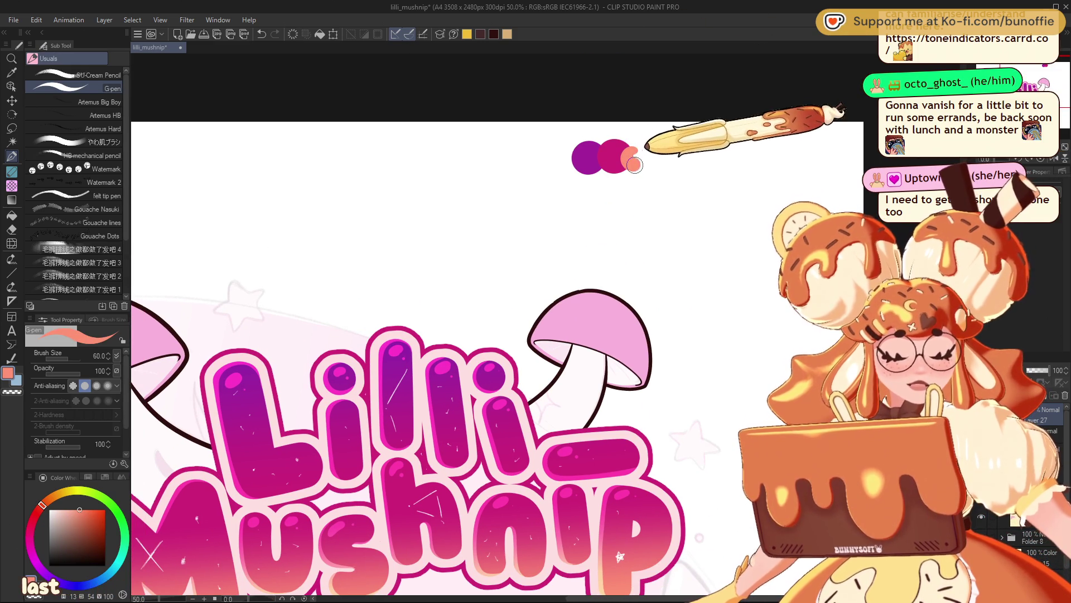
- Add peach and hot-pink swatches, then preview the logo in greyscale
{"action": "left_click_drag", "start_coordinate": [632, 164], "coordinate": [682, 43]}
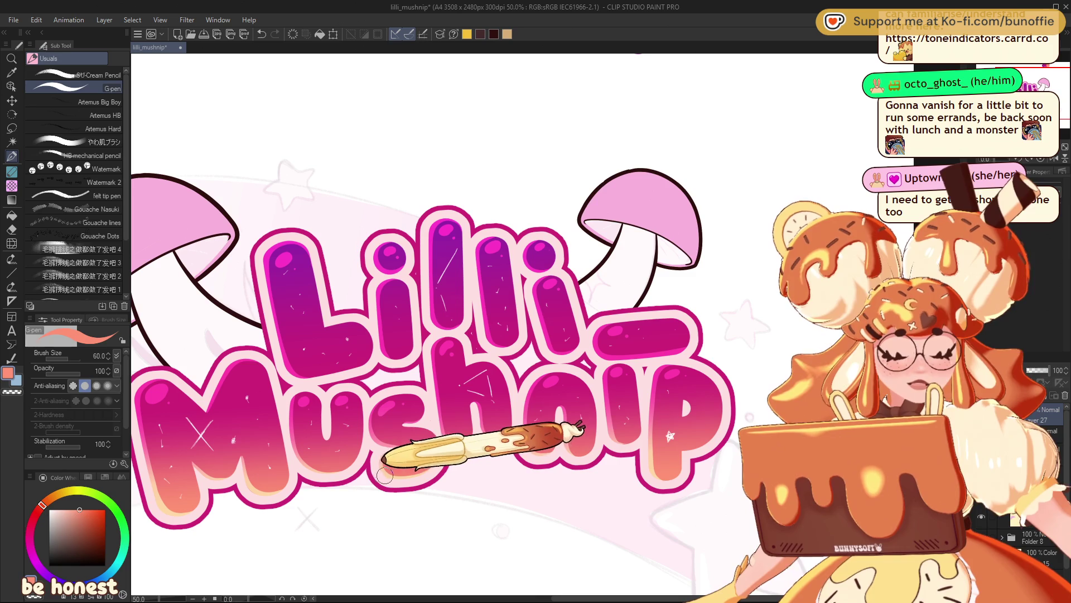
{"action": "left_click", "coordinate": [245, 451], "text": "alt"}
{"action": "left_click_drag", "start_coordinate": [246, 451], "coordinate": [224, 474]}
{"action": "mouse_move", "coordinate": [674, 66]}
{"action": "left_mouse_down"}
{"action": "mouse_move", "coordinate": [644, 222]}
{"action": "mouse_move", "coordinate": [664, 224]}
{"action": "mouse_move", "coordinate": [740, 71]}
{"action": "mouse_move", "coordinate": [668, 104]}
{"action": "left_mouse_up"}
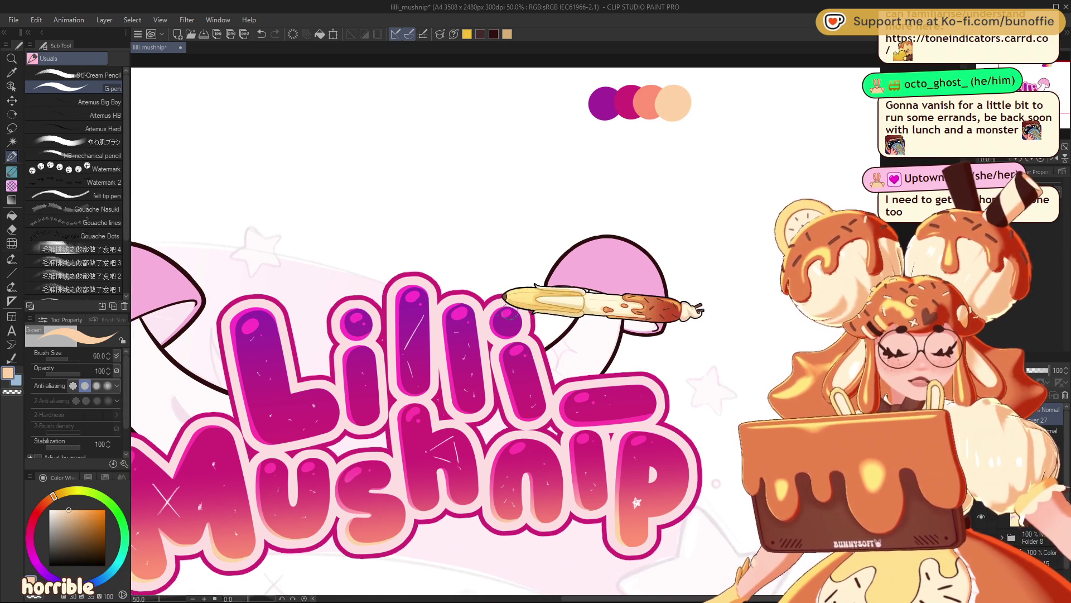
{"action": "left_click", "coordinate": [558, 312], "text": "alt"}
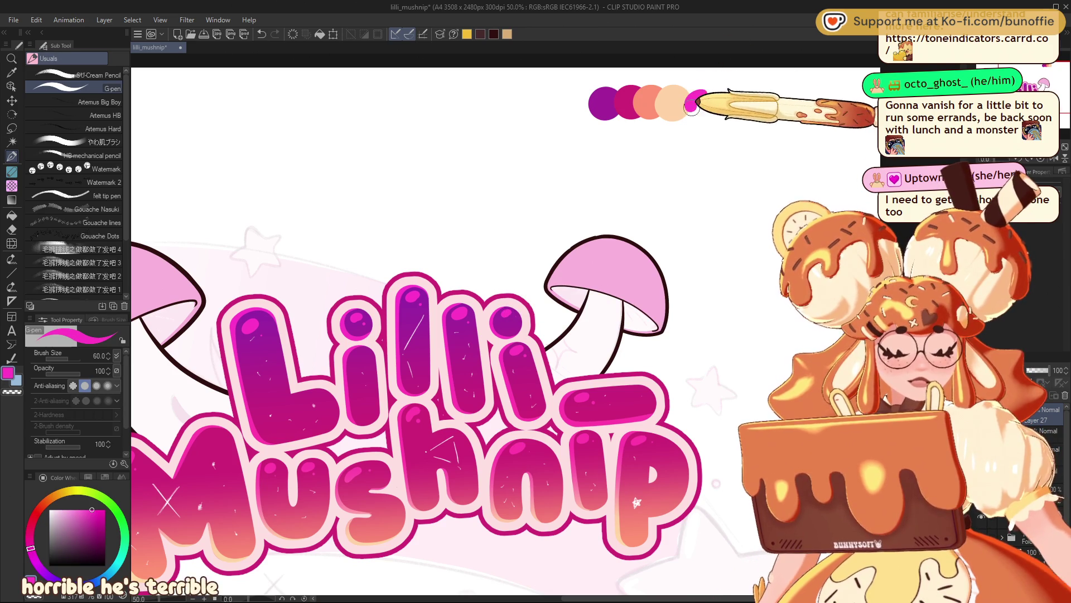
{"action": "left_click_drag", "start_coordinate": [701, 100], "coordinate": [695, 105]}
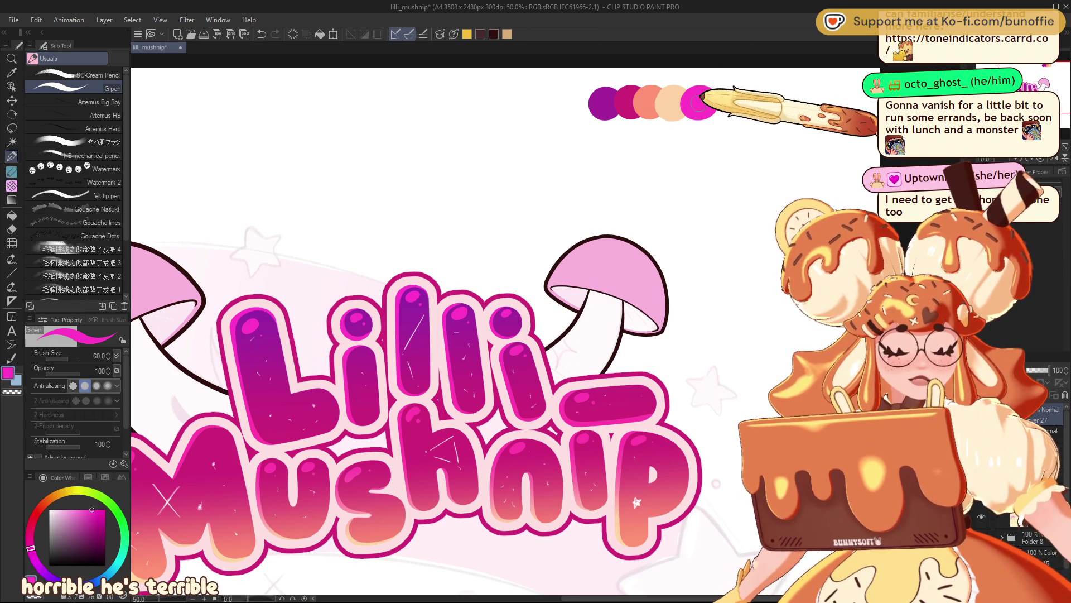
{"action": "mouse_move", "coordinate": [447, 335]}
{"action": "left_mouse_down"}
{"action": "mouse_move", "coordinate": [658, 302]}
{"action": "mouse_move", "coordinate": [329, 367]}
{"action": "left_mouse_up"}
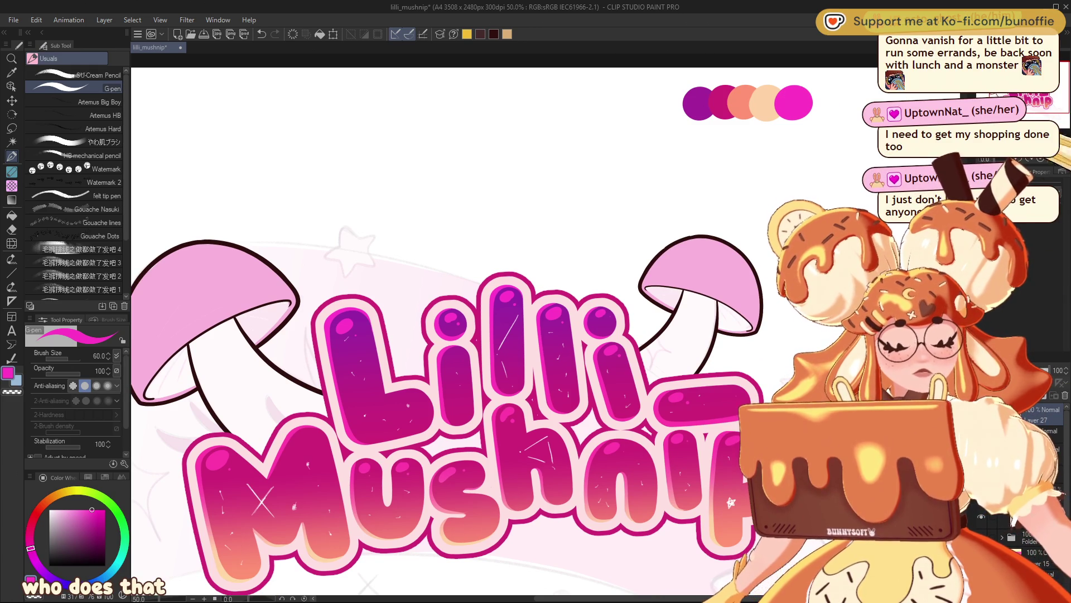
{"action": "key", "text": "g"}
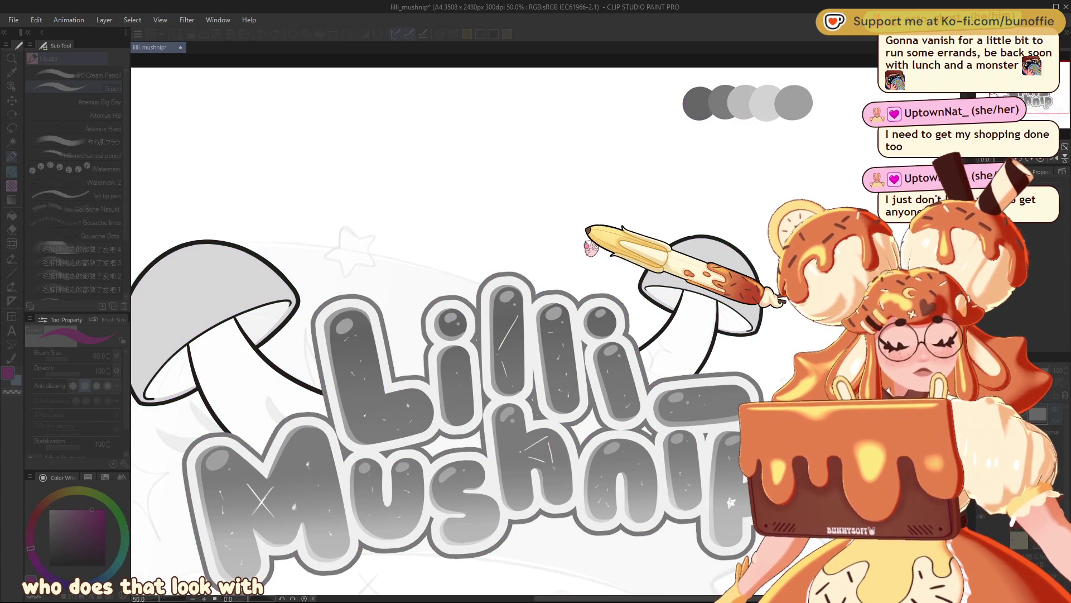
- Return the logo from the greyscale preview to full colour
{"action": "key", "text": "Escape"}
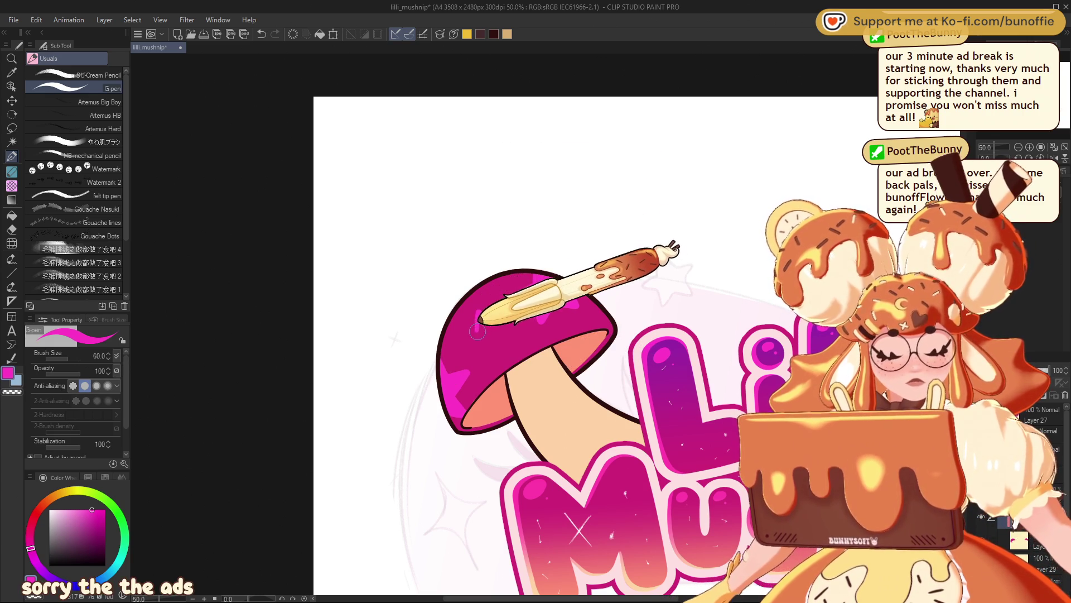
- Try pink star strokes on the mushroom cap, undoing the stray ones
{"action": "left_click_drag", "start_coordinate": [477, 314], "coordinate": [485, 324]}
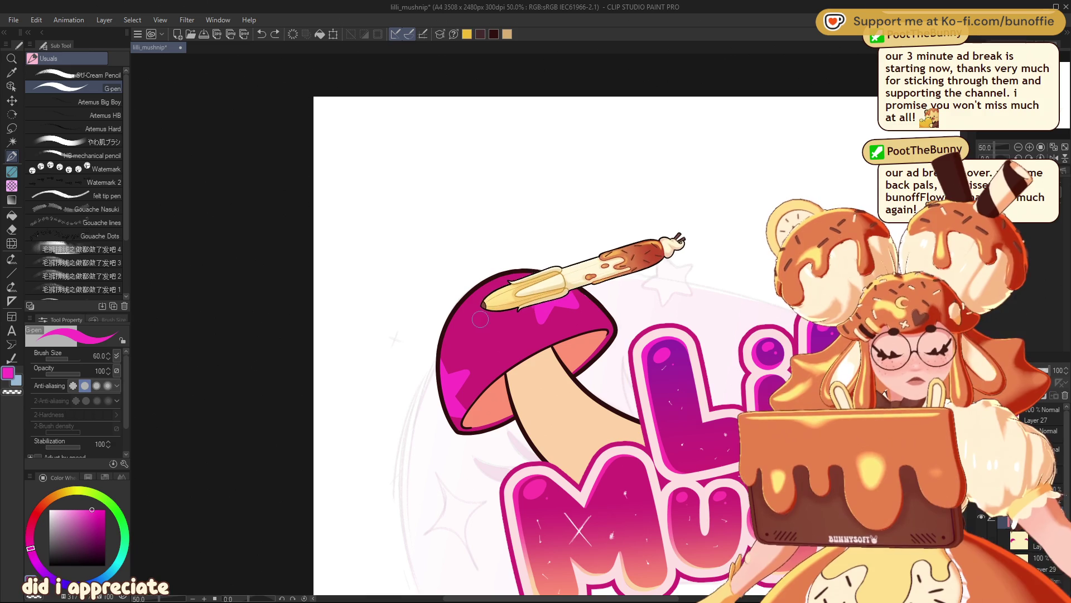
{"action": "mouse_move", "coordinate": [494, 304]}
{"action": "left_mouse_down"}
{"action": "mouse_move", "coordinate": [477, 330]}
{"action": "mouse_move", "coordinate": [490, 321]}
{"action": "mouse_move", "coordinate": [479, 326]}
{"action": "mouse_move", "coordinate": [481, 317]}
{"action": "left_mouse_up"}
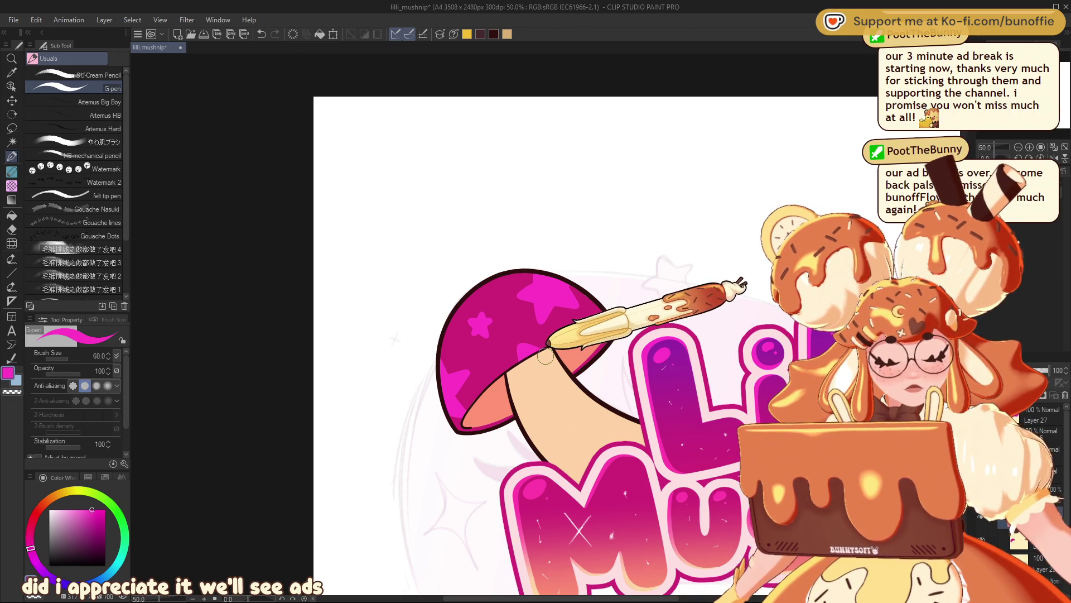
{"action": "key", "text": "ctrl+z"}
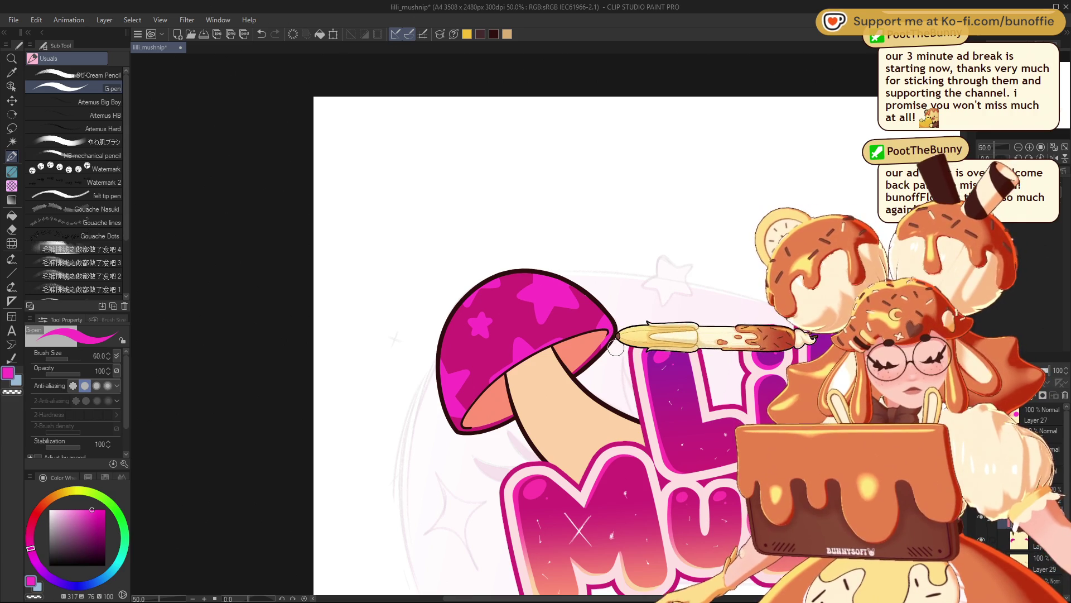
{"action": "key", "text": "ctrl+z"}
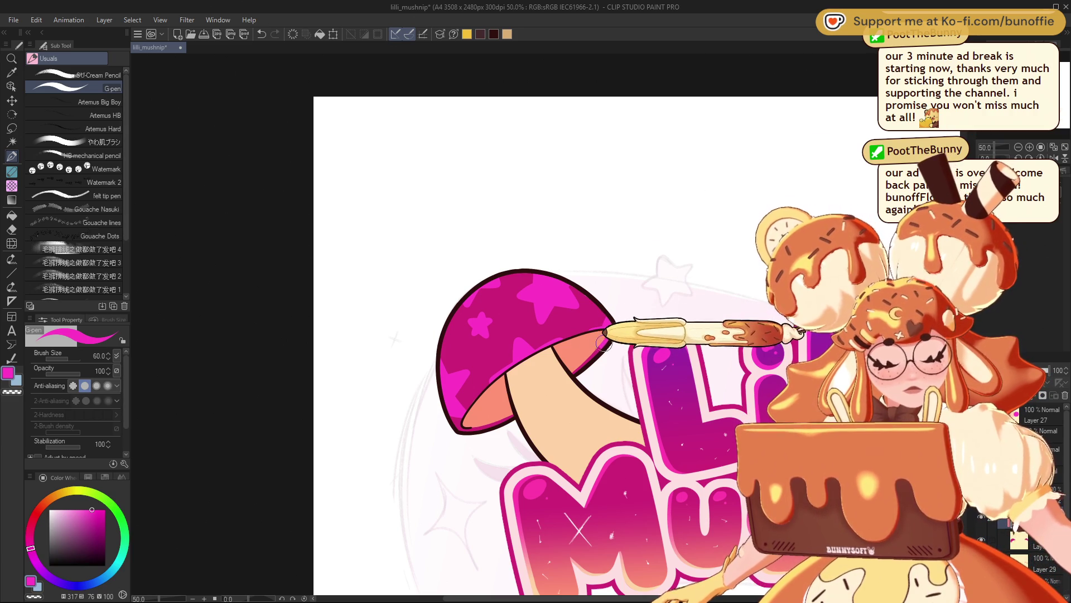
- Paint a bright pink star on the right mushroom cap
{"action": "mouse_move", "coordinate": [641, 282]}
{"action": "left_mouse_down"}
{"action": "mouse_move", "coordinate": [614, 288]}
{"action": "mouse_move", "coordinate": [479, 248]}
{"action": "left_mouse_up"}
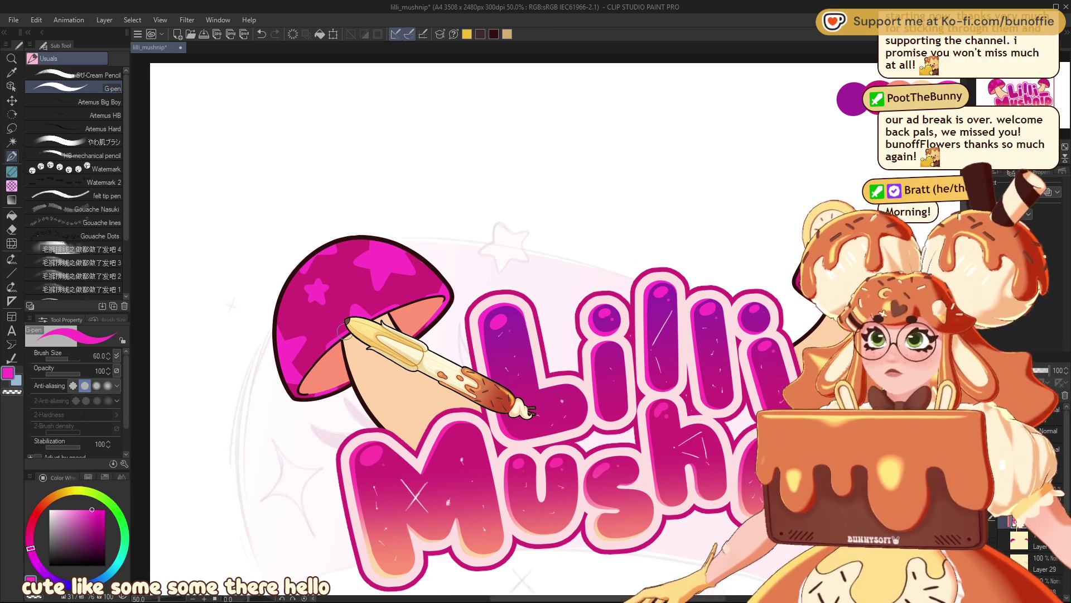
{"action": "scroll", "coordinate": [345, 328], "scroll_direction": "down", "scroll_amount": 3}
{"action": "scroll", "coordinate": [540, 213], "scroll_direction": "up", "scroll_amount": 3}
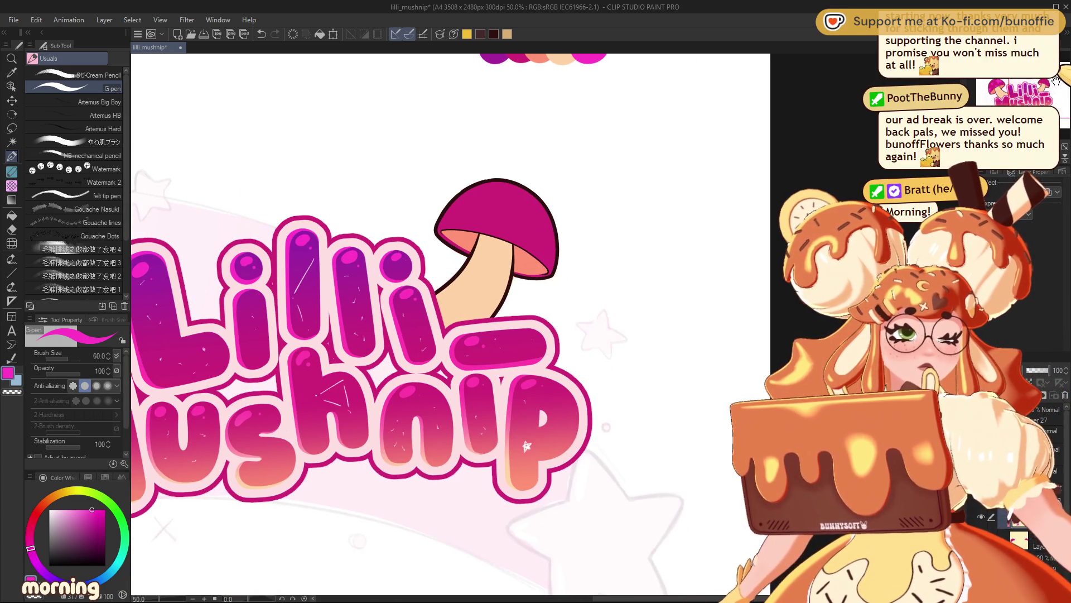
{"action": "left_click", "coordinate": [535, 218]}
{"action": "left_click_drag", "start_coordinate": [535, 218], "coordinate": [552, 226]}
- Lower the brush size to 25 and add a small star detail to the right cap
{"action": "mouse_move", "coordinate": [498, 188]}
{"action": "left_mouse_down"}
{"action": "mouse_move", "coordinate": [571, 209]}
{"action": "mouse_move", "coordinate": [576, 232]}
{"action": "left_mouse_up"}
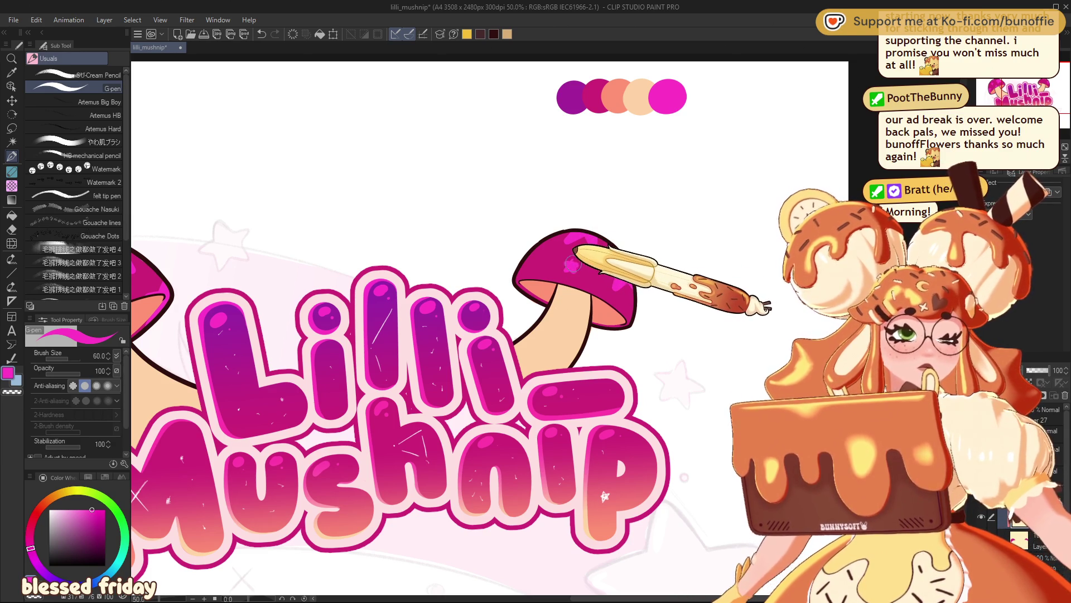
{"action": "key", "text": "bracketleft"}
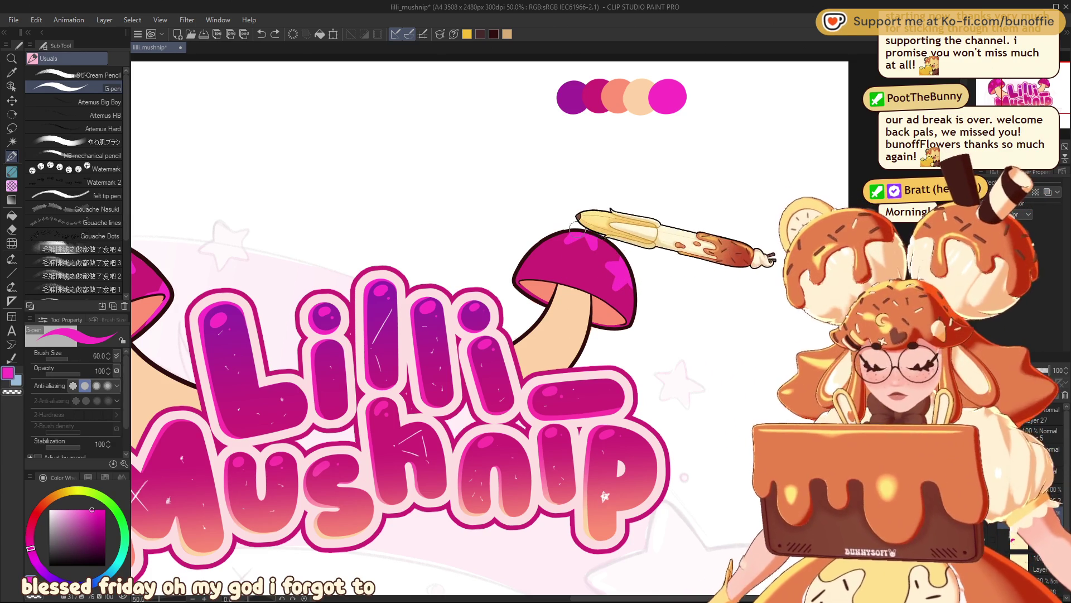
{"action": "key", "text": "bracketleft"}
{"action": "key", "text": "bracketleft"}
{"action": "key", "text": "bracketleft"}
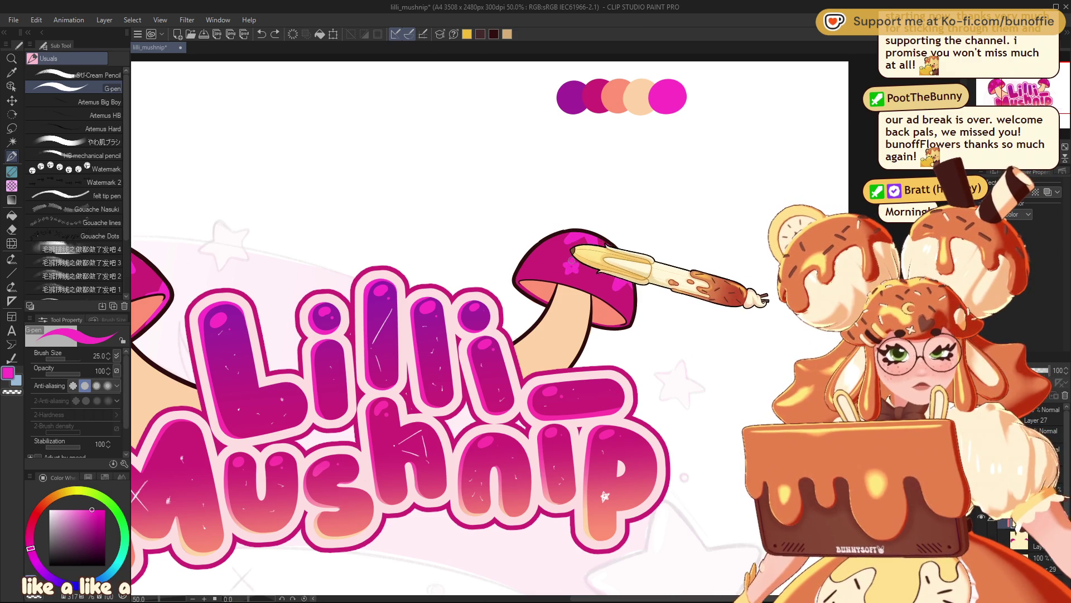
{"action": "left_click", "coordinate": [571, 260]}
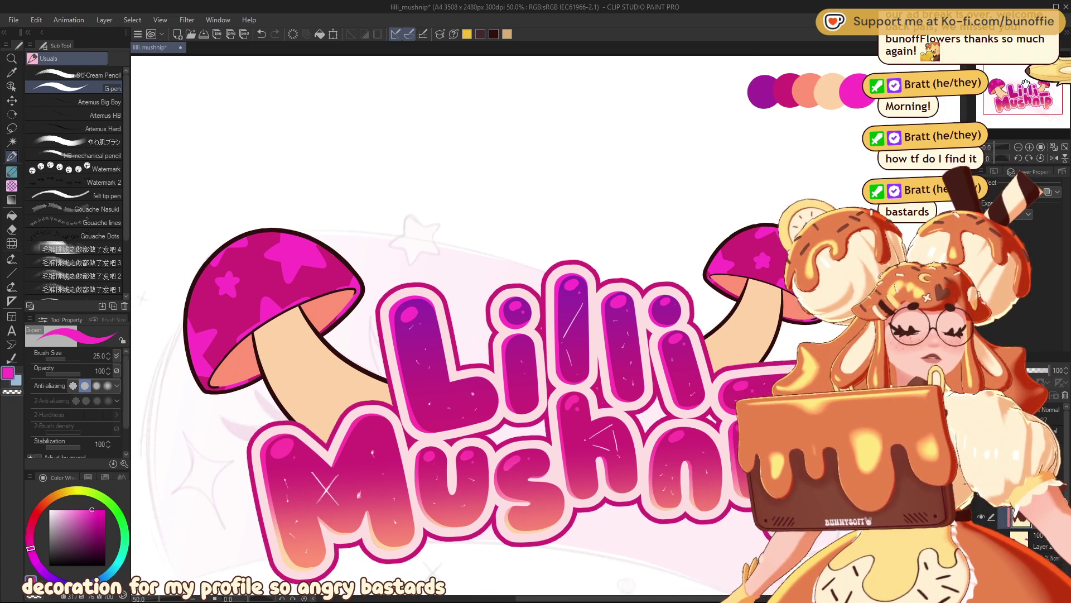
- Fill the right mushroom cap with purple picked from the palette swatches
{"action": "left_click_drag", "start_coordinate": [1004, 95], "coordinate": [1024, 153]}
{"action": "left_click", "coordinate": [1019, 147]}
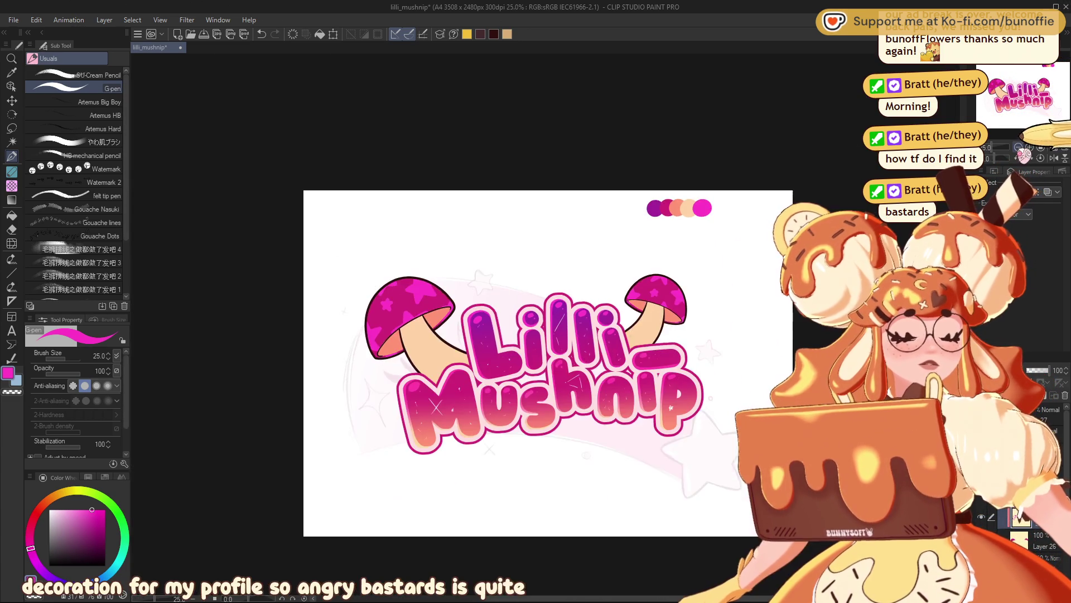
{"action": "left_click", "coordinate": [1019, 148]}
{"action": "left_click", "coordinate": [1029, 147]}
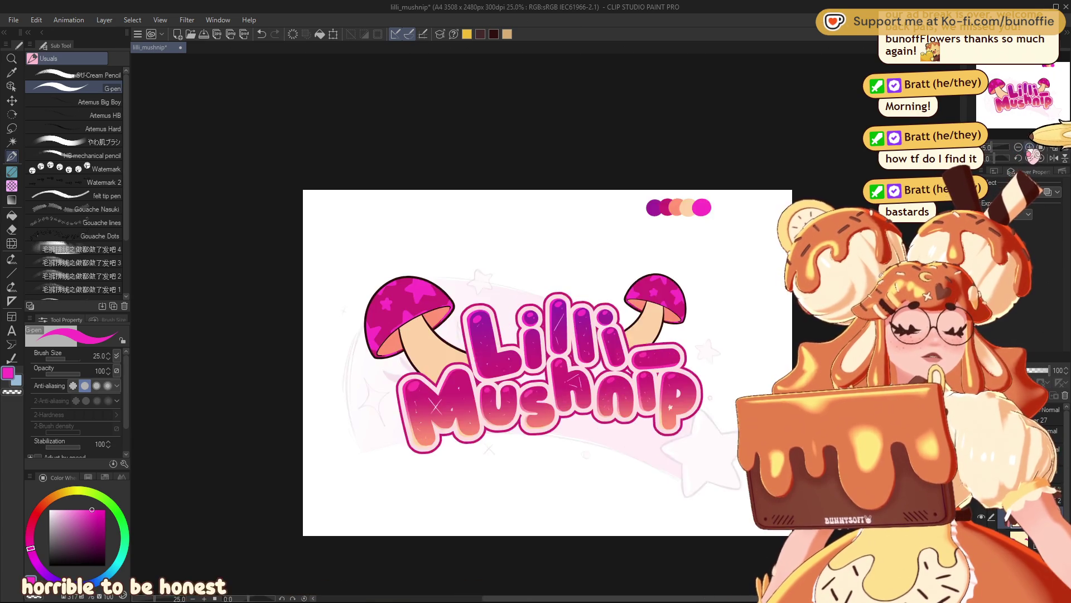
{"action": "left_click", "coordinate": [1030, 147]}
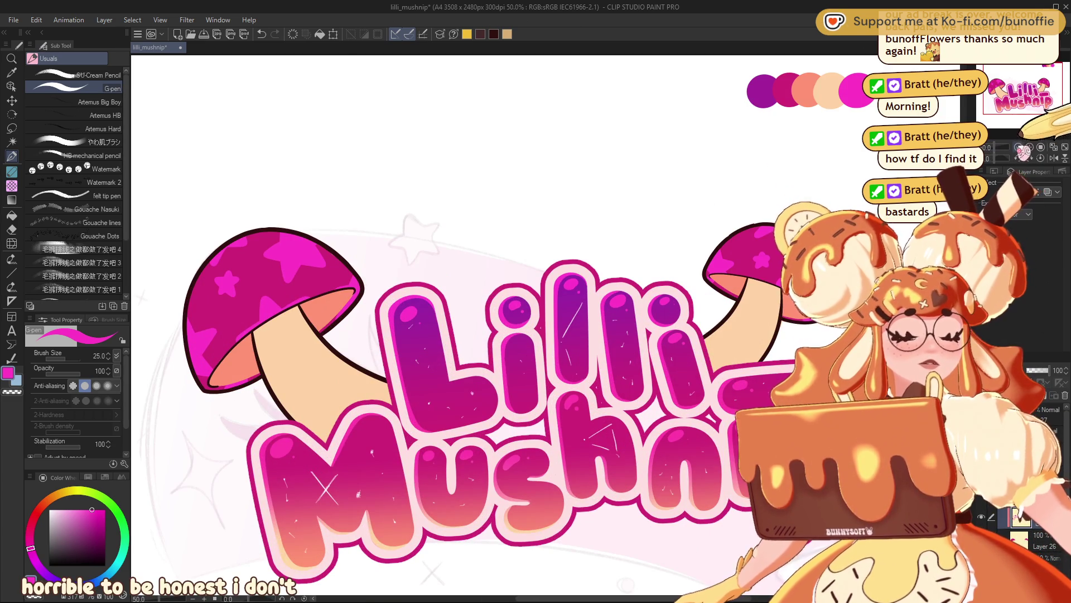
{"action": "left_click", "coordinate": [1019, 147]}
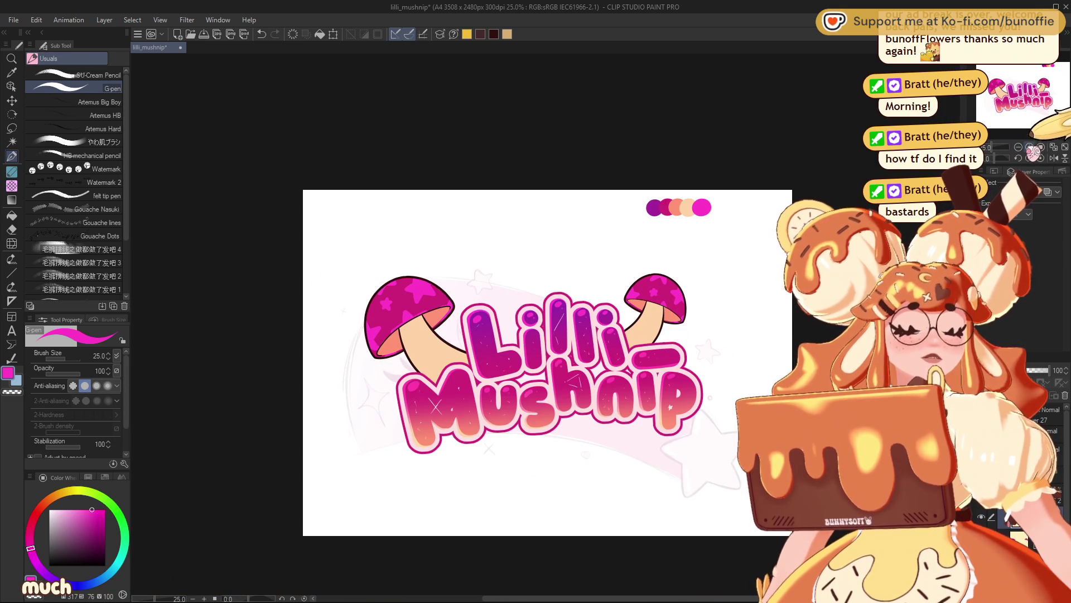
{"action": "scroll", "coordinate": [1018, 113], "scroll_direction": "up", "scroll_amount": 1}
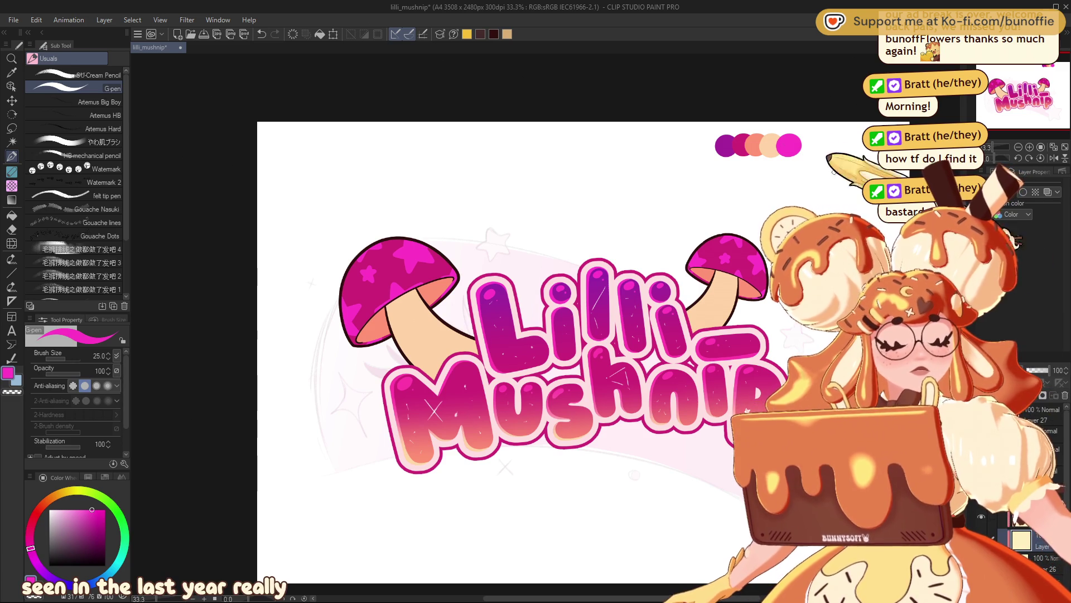
{"action": "left_click", "coordinate": [725, 145], "text": "alt"}
{"action": "key", "text": "g"}
{"action": "left_click", "coordinate": [701, 262]}
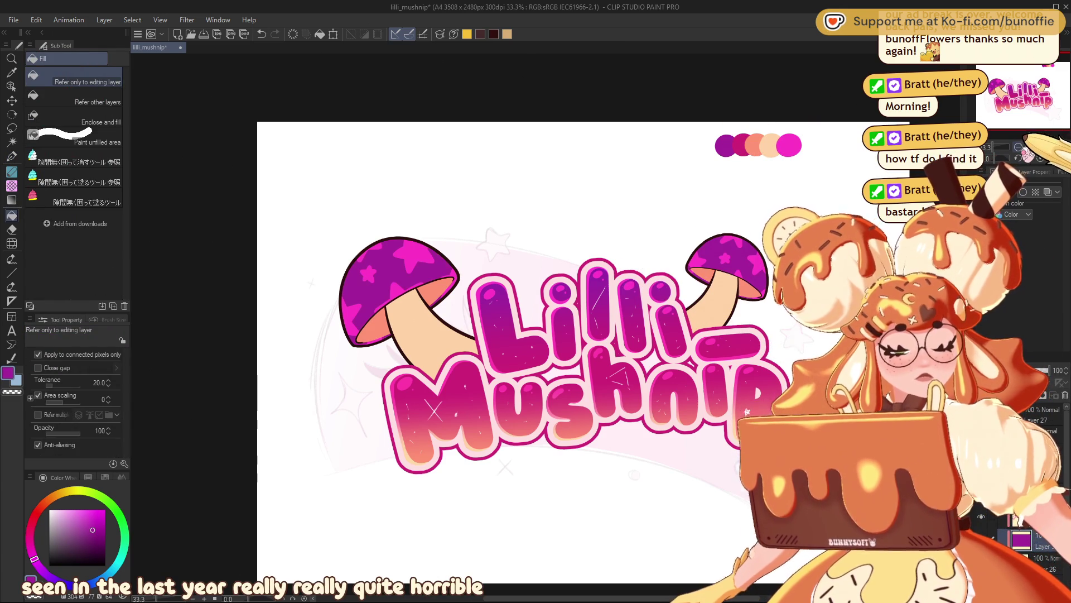
- Pick crimson-pink from the swatches for the cap undersides
{"action": "key", "text": "ctrl+minus"}
{"action": "key", "text": "ctrl+minus"}
{"action": "key", "text": "ctrl+minus"}
{"action": "key", "text": "ctrl+alt+0"}
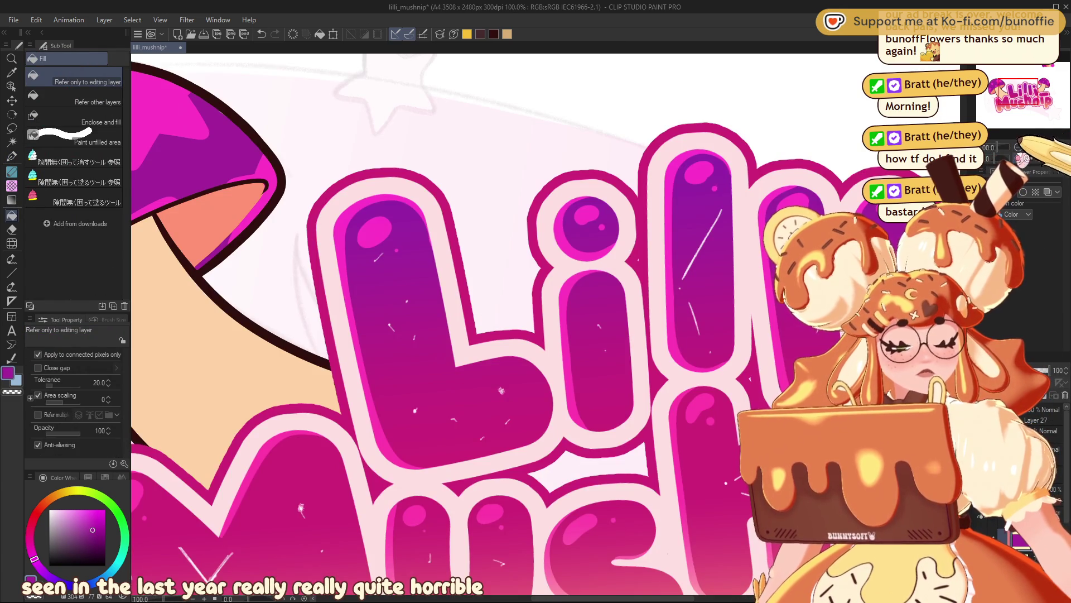
{"action": "key", "text": "ctrl+minus"}
{"action": "key", "text": "ctrl+minus"}
{"action": "key", "text": "ctrl+minus"}
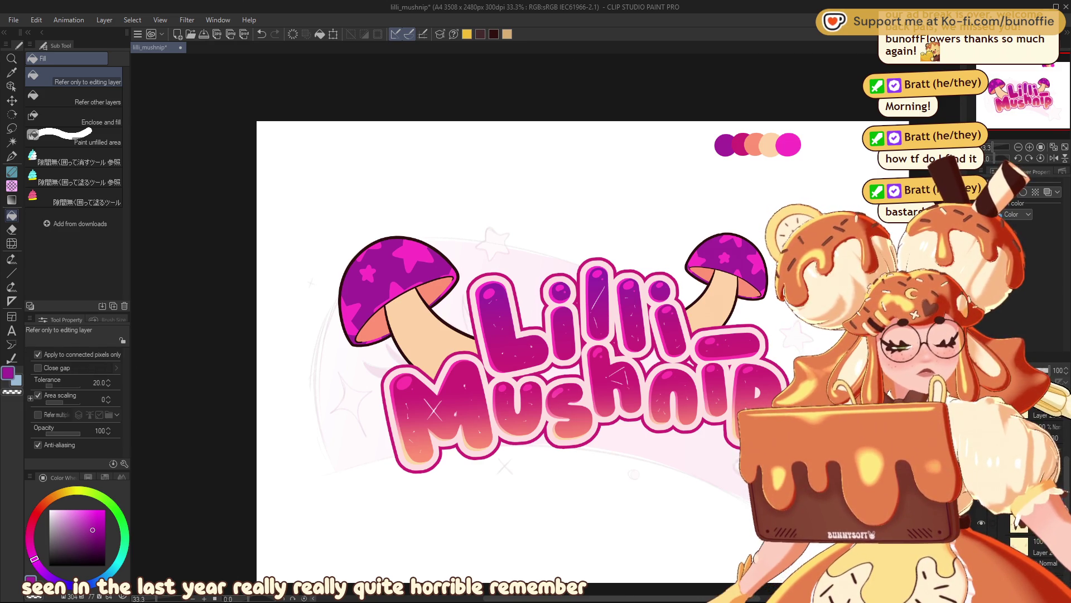
{"action": "left_click", "coordinate": [742, 145], "text": "alt"}
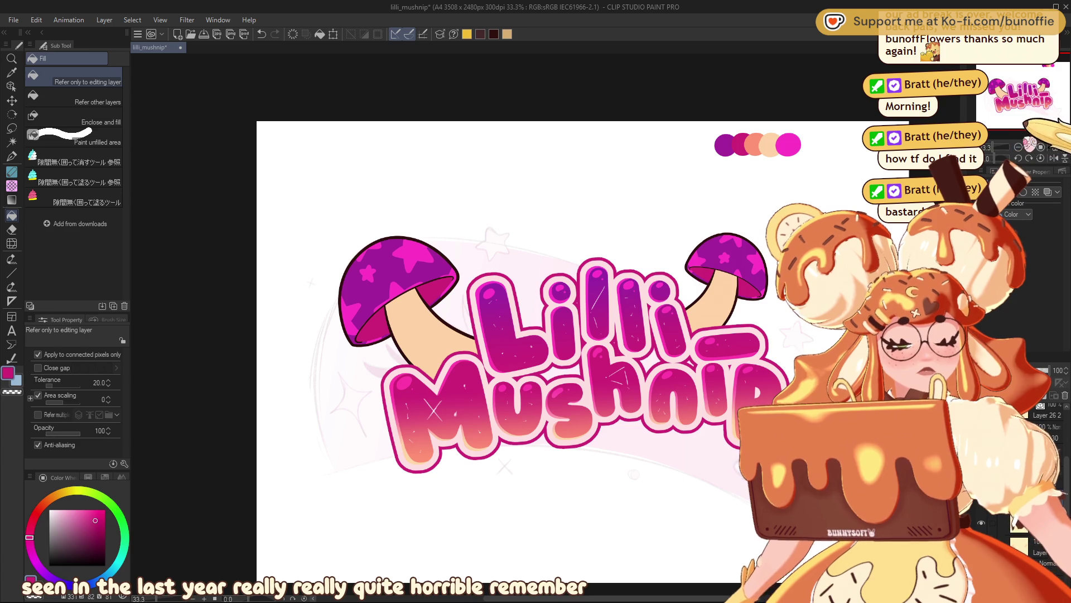
{"action": "key", "text": "ctrl+minus"}
{"action": "key", "text": "ctrl+minus"}
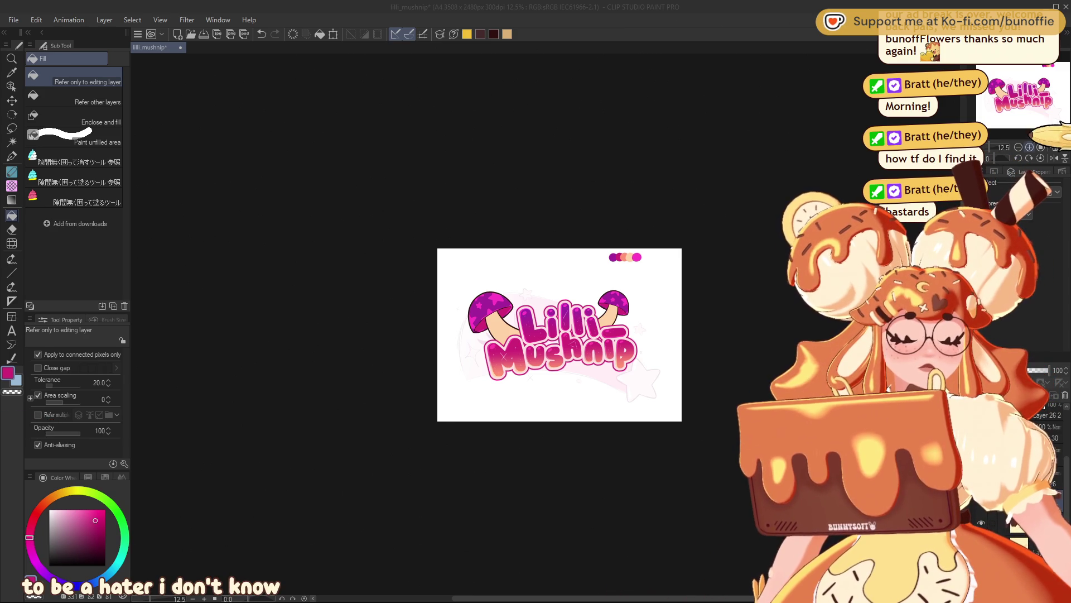
- Recentre the view on the logo via the Navigator and switch back to the G-pen
{"action": "scroll", "coordinate": [1032, 100], "scroll_direction": "up", "scroll_amount": 4}
{"action": "left_click_drag", "start_coordinate": [1052, 103], "coordinate": [1038, 102]}
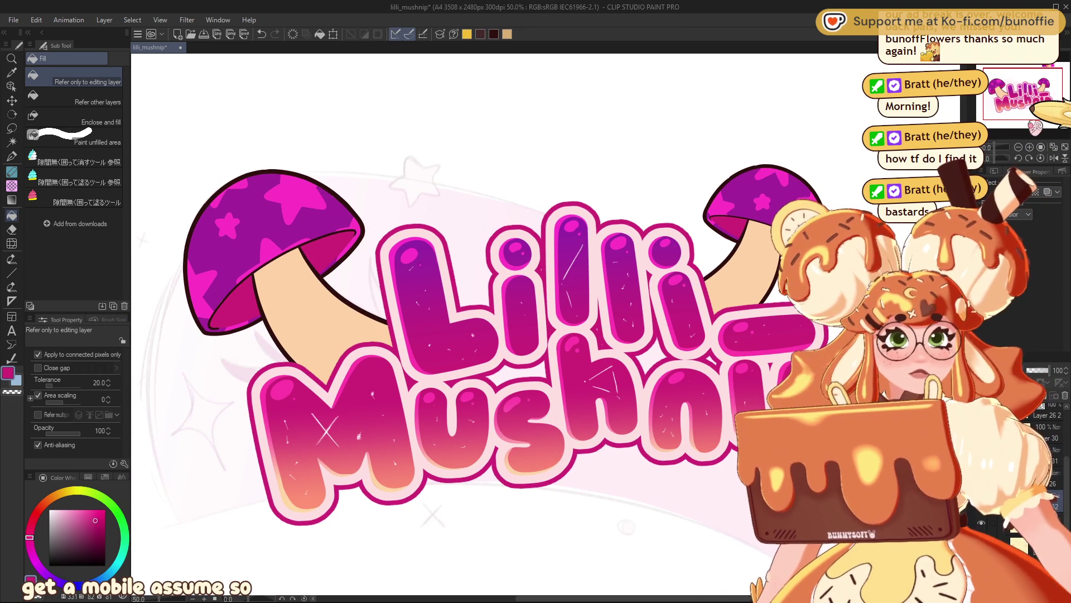
{"action": "scroll", "coordinate": [1031, 95], "scroll_direction": "down", "scroll_amount": 1}
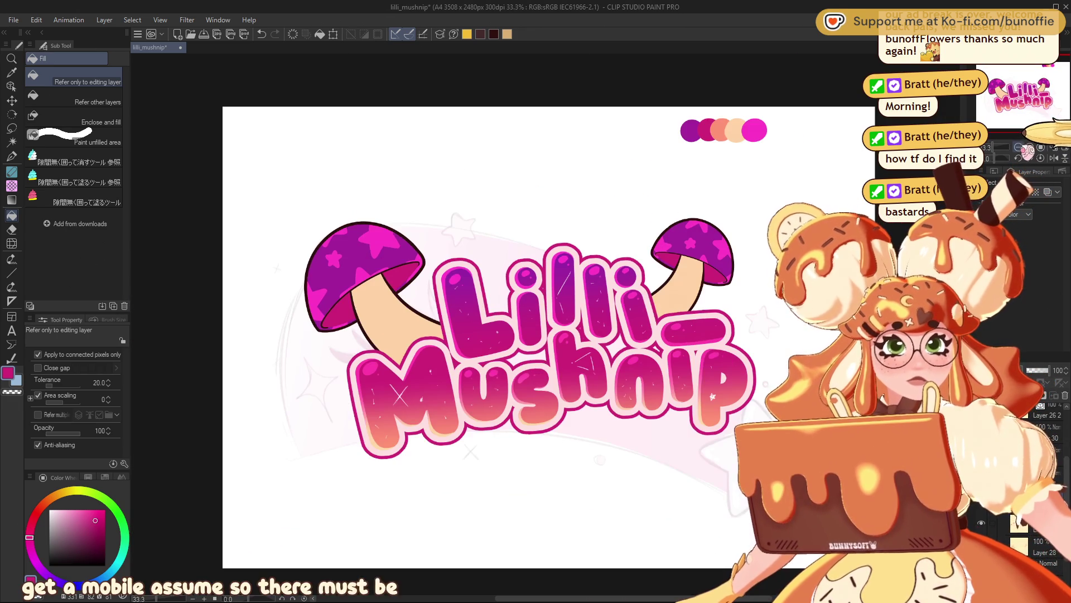
{"action": "left_click_drag", "start_coordinate": [1031, 95], "coordinate": [1023, 96]}
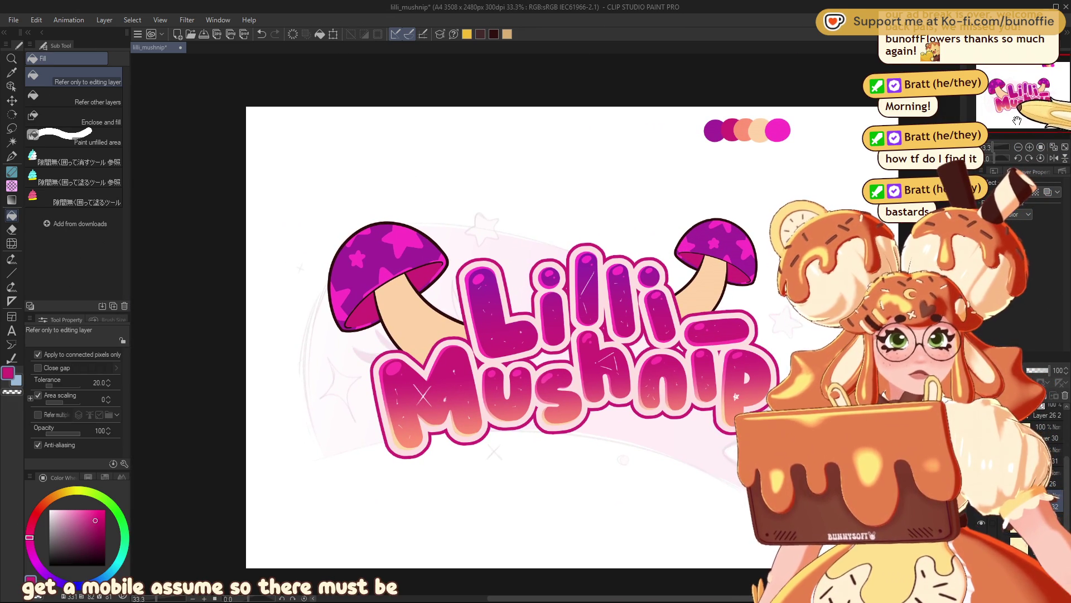
{"action": "left_click", "coordinate": [11, 156]}
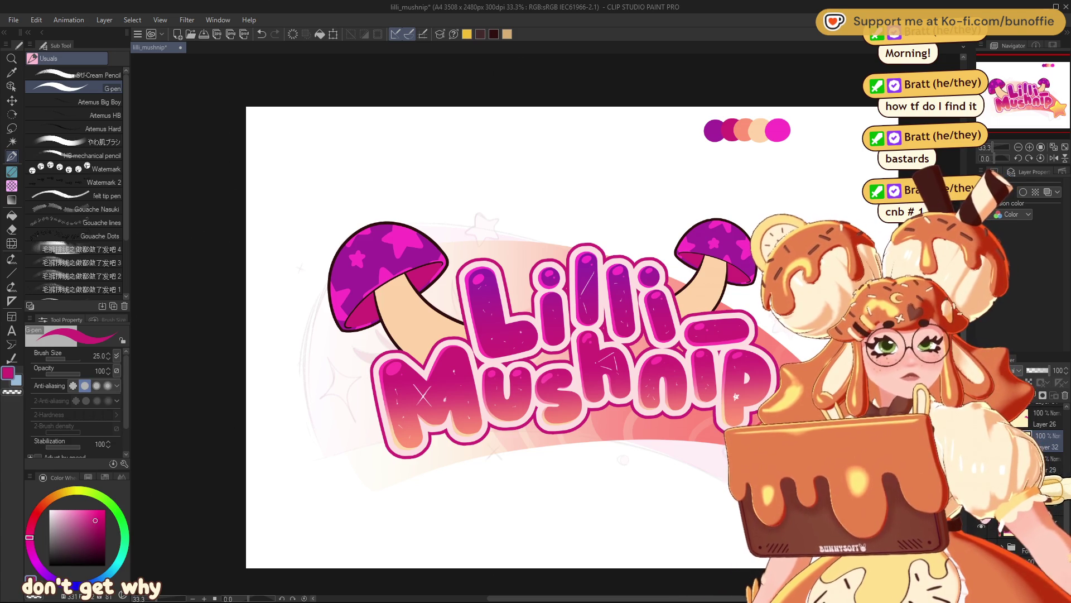
{"action": "scroll", "coordinate": [1040, 480], "scroll_direction": "up", "scroll_amount": 1}
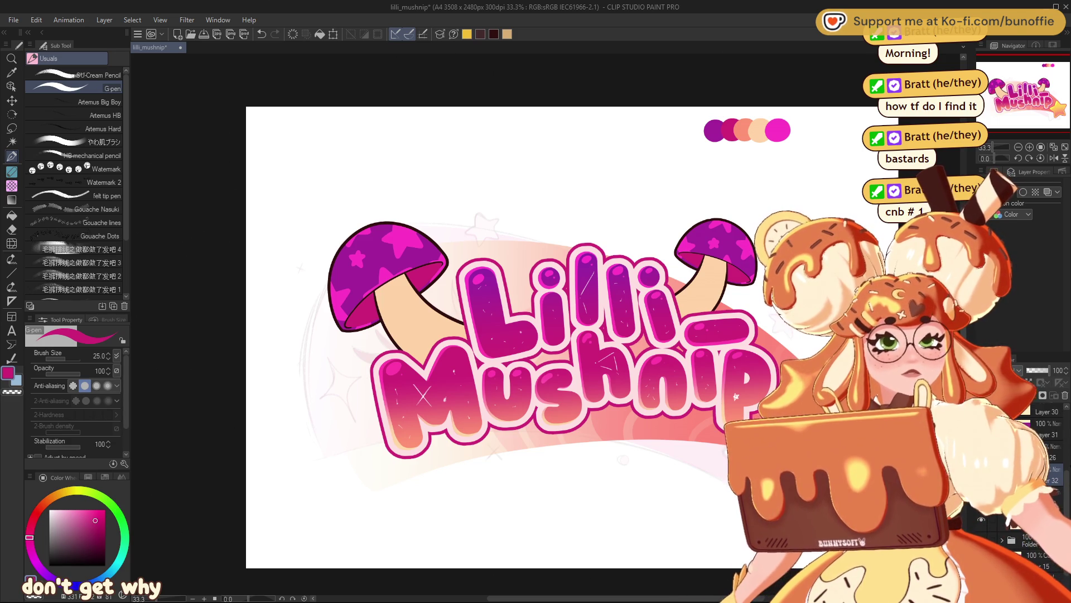
- Pick yellow for the cap stars, set up the Fill tool, and undo trial fills
{"action": "left_click", "coordinate": [467, 35]}
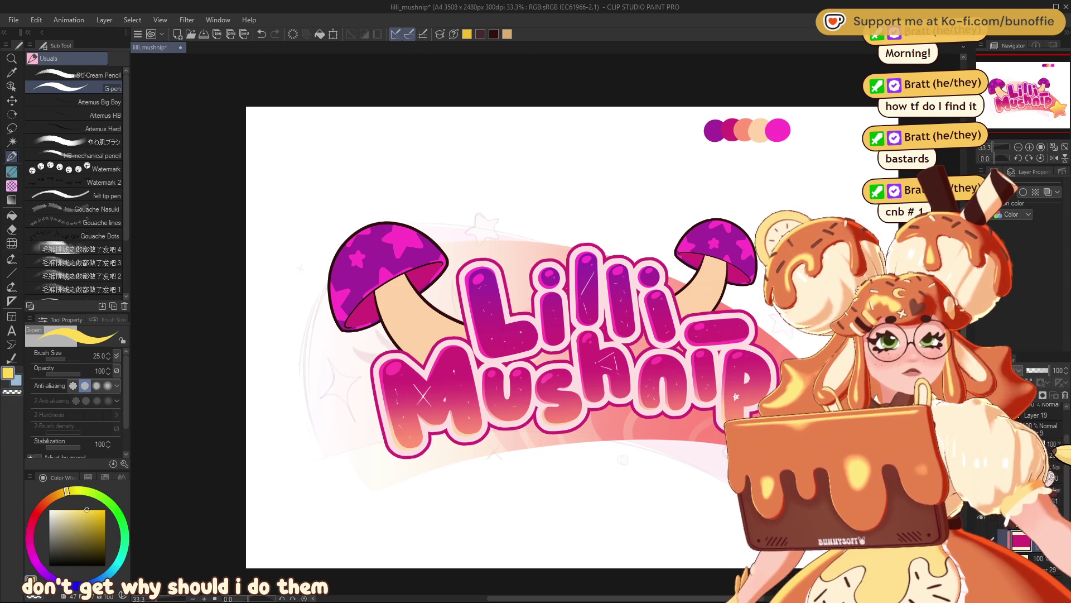
{"action": "key", "text": "ctrl+z"}
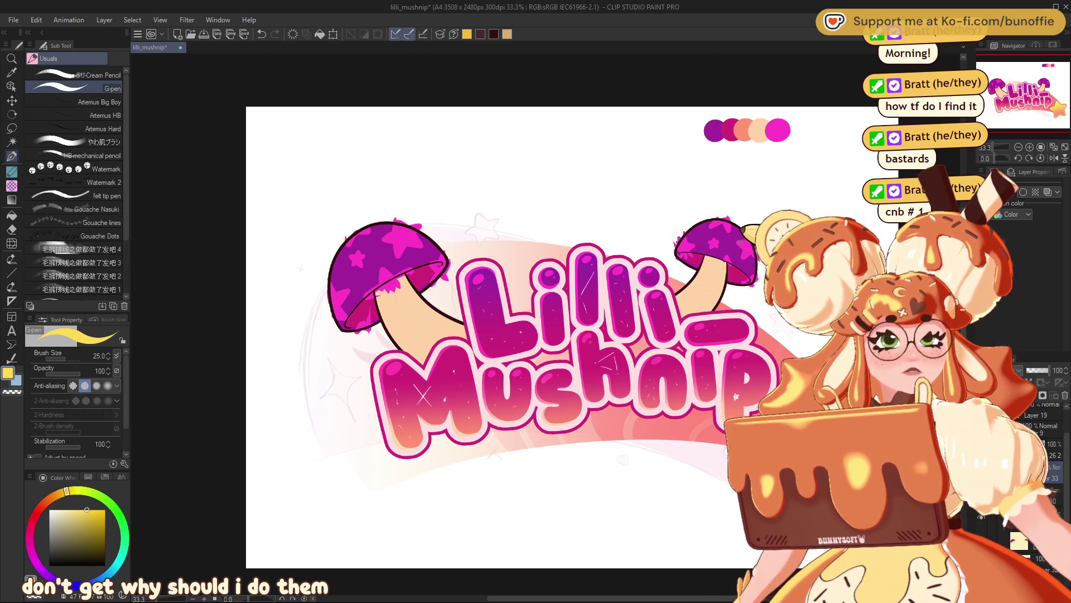
{"action": "key", "text": "g"}
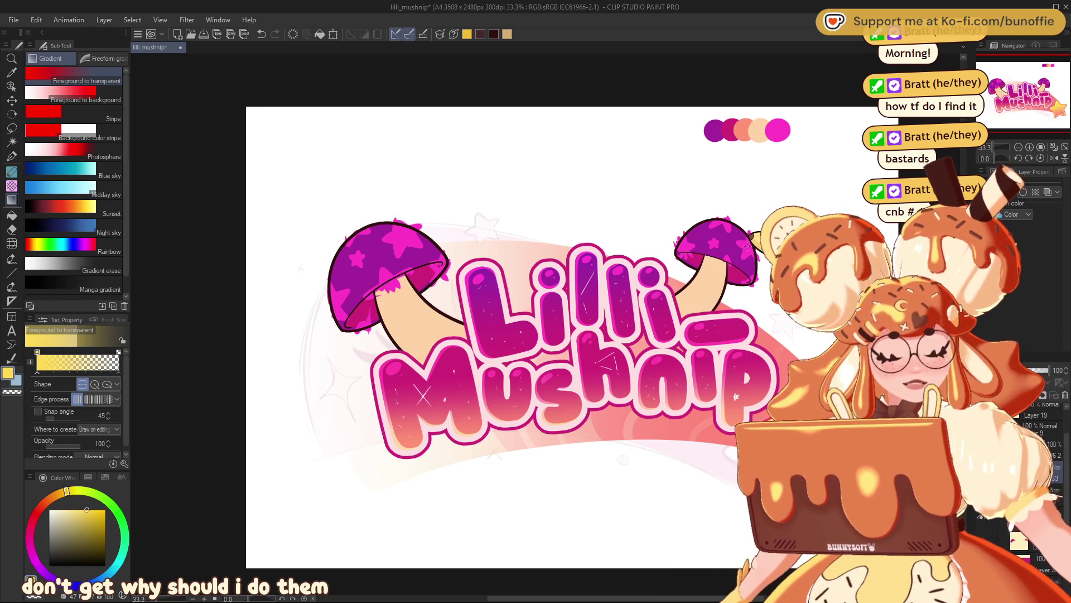
{"action": "key", "text": "g"}
{"action": "key", "text": "ctrl+z"}
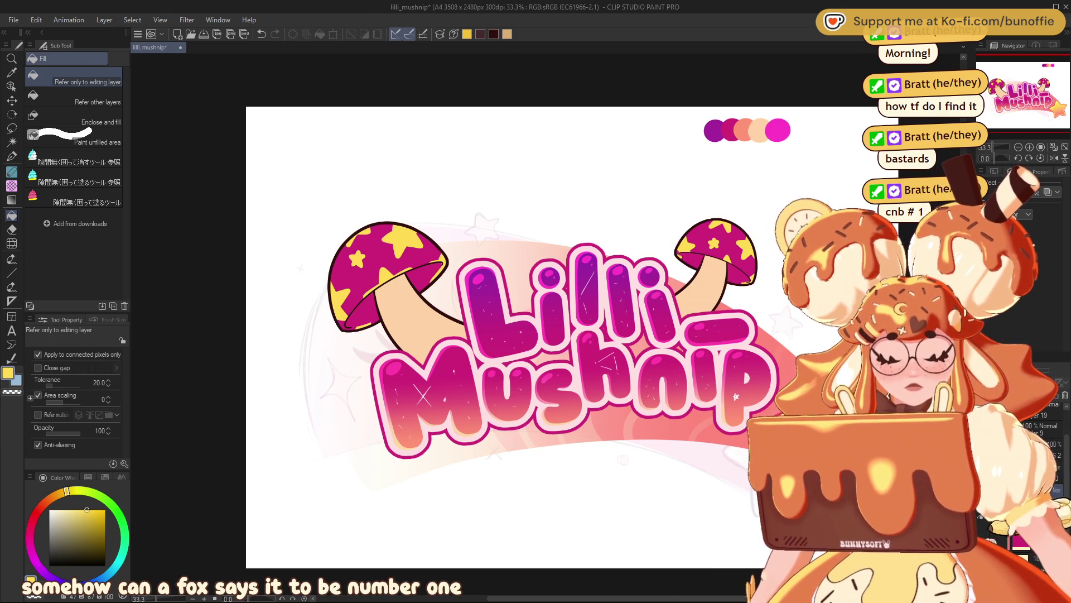
{"action": "key", "text": "ctrl+z"}
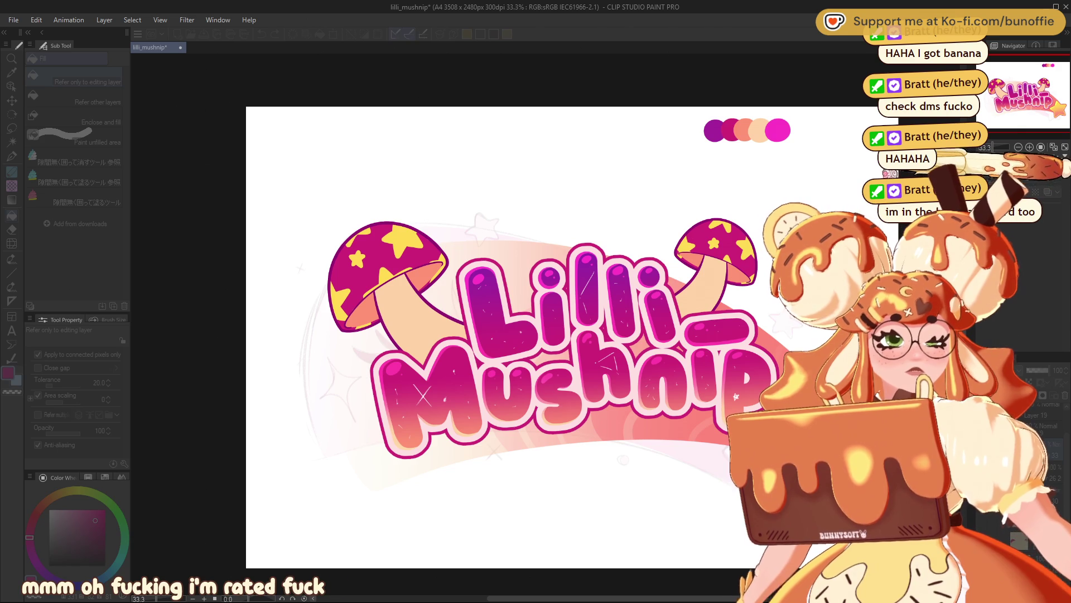
{"action": "key", "text": "alt+Tab"}
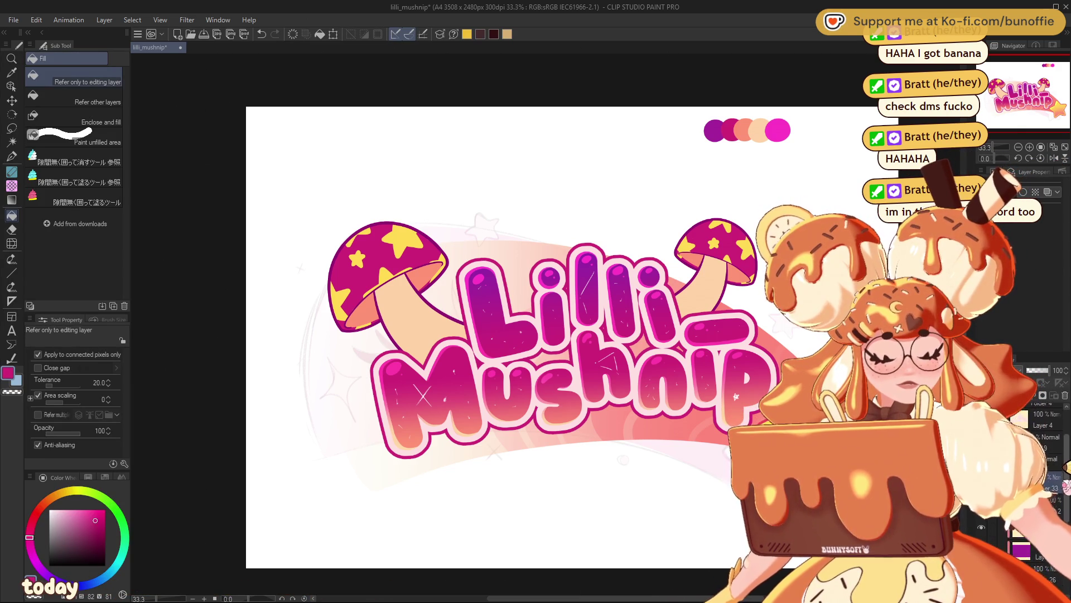
{"action": "scroll", "coordinate": [1043, 452], "scroll_direction": "down", "scroll_amount": 3}
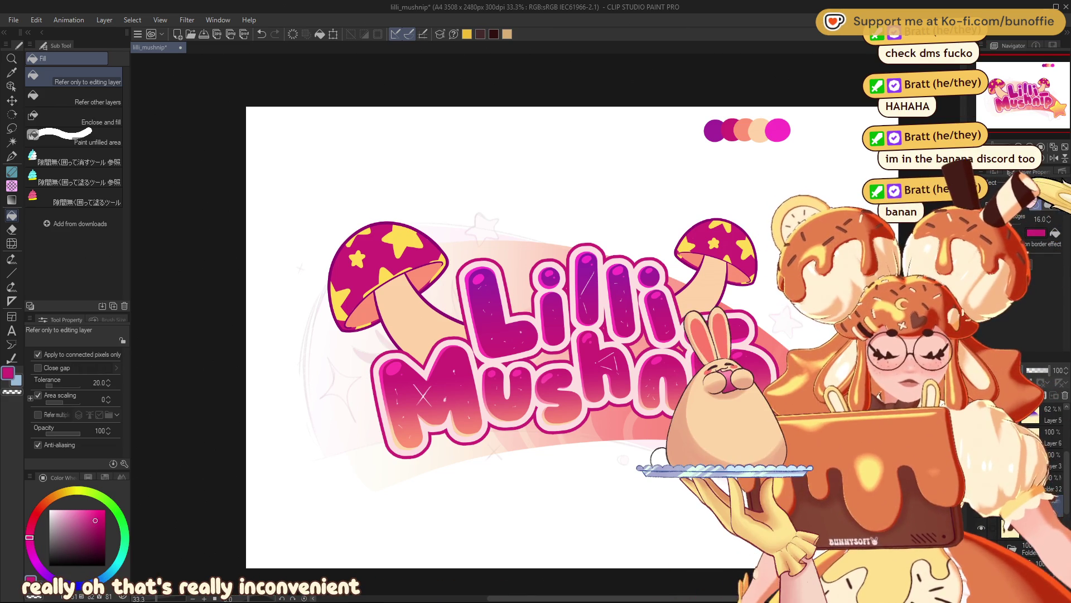
{"action": "left_click", "coordinate": [536, 304], "text": "alt"}
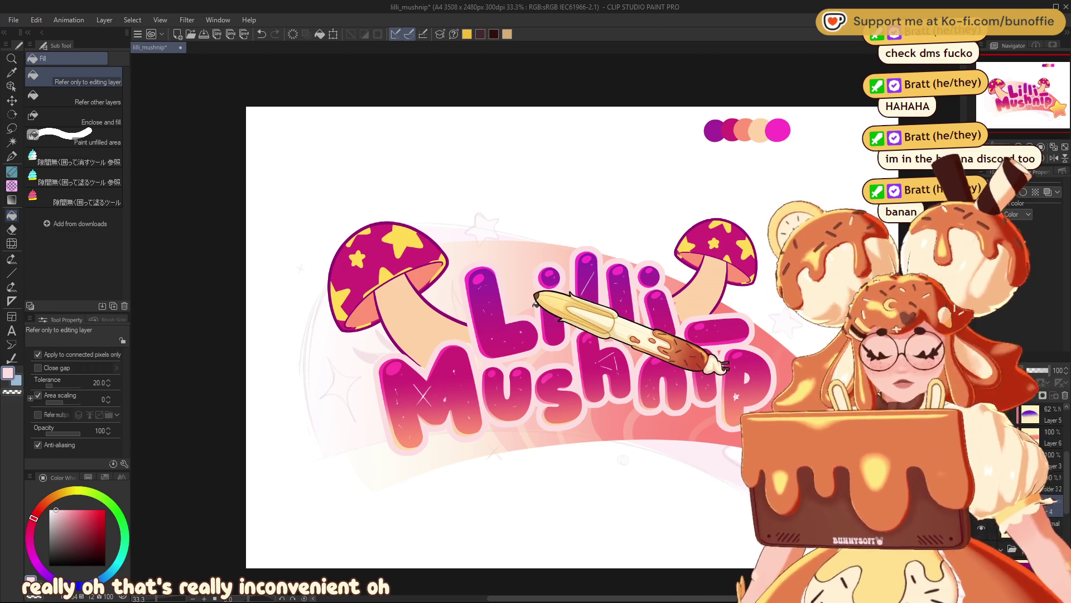
- Auto-select the lettering with Refer to editing layer only, then clear the selection
{"action": "key", "text": "w"}
{"action": "left_click", "coordinate": [118, 80]}
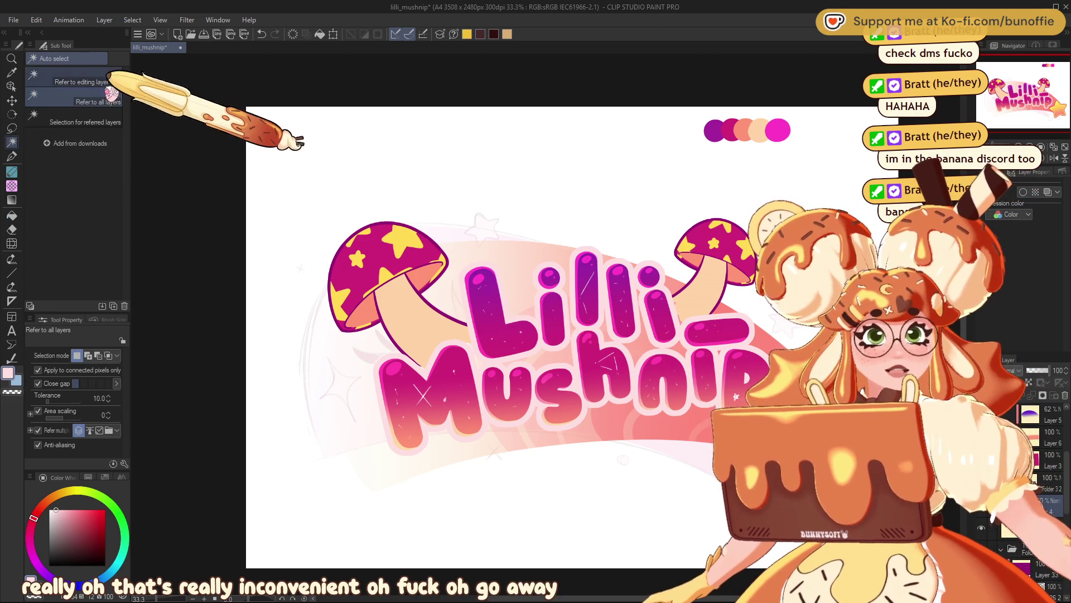
{"action": "left_click", "coordinate": [545, 335]}
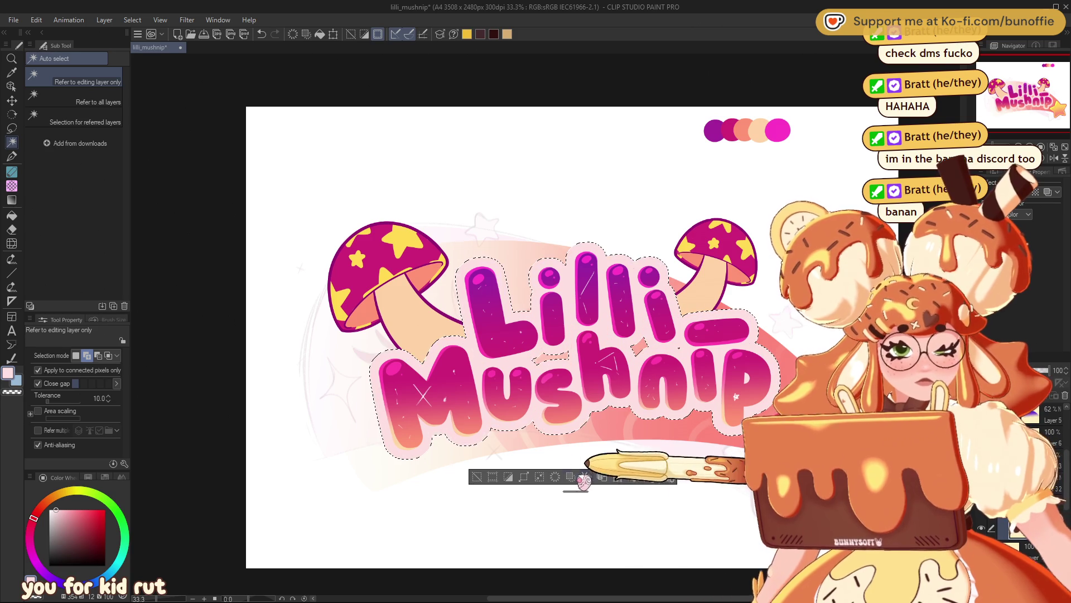
{"action": "key", "text": "ctrl+z"}
{"action": "left_click", "coordinate": [695, 275], "text": "alt"}
{"action": "left_click", "coordinate": [694, 274], "text": "alt"}
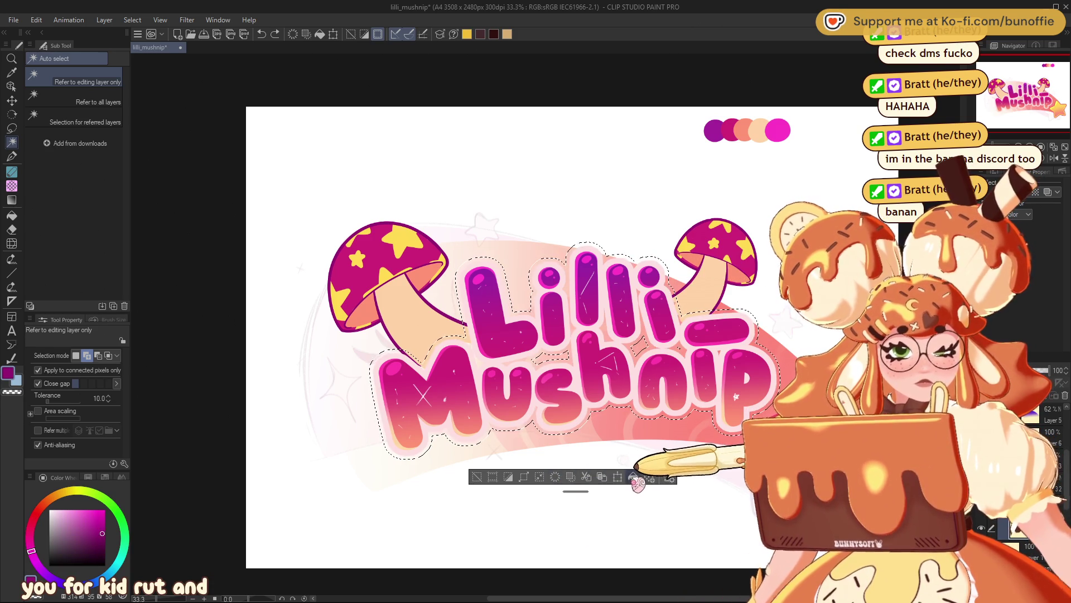
{"action": "left_click", "coordinate": [477, 476]}
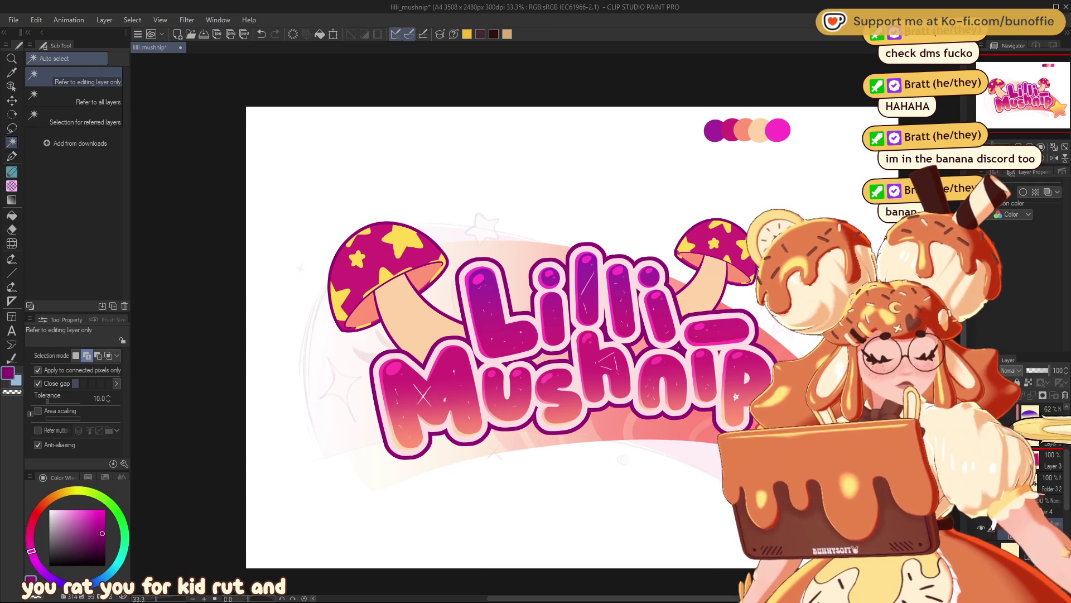
- Nudge the lettering's dark outline layer down four steps with the Move layer tool
{"action": "left_click", "coordinate": [11, 100]}
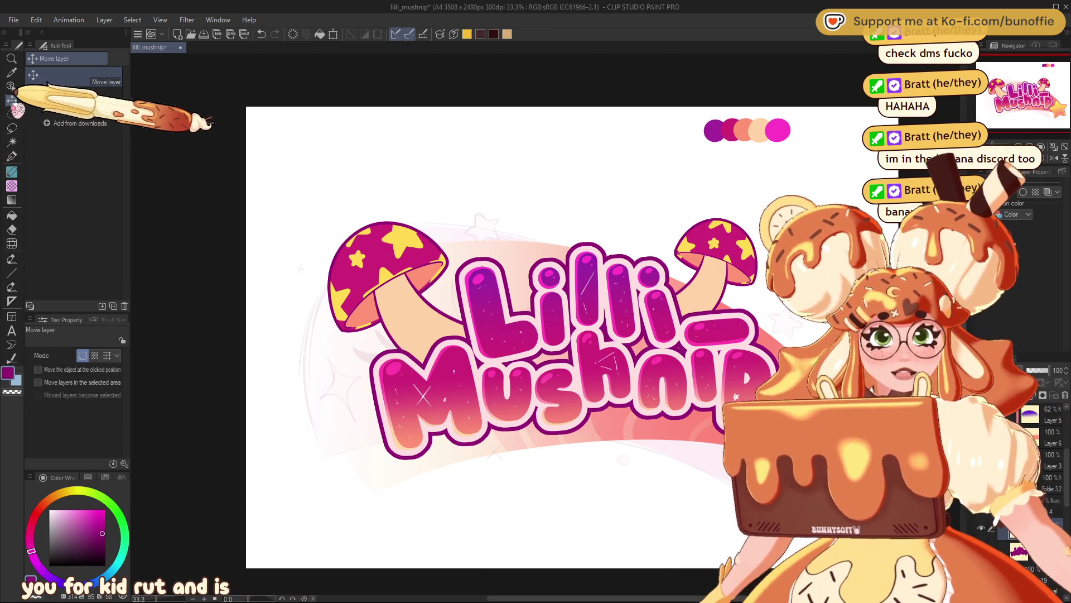
{"action": "key", "text": "Down"}
{"action": "key", "text": "Down"}
{"action": "key", "text": "Down"}
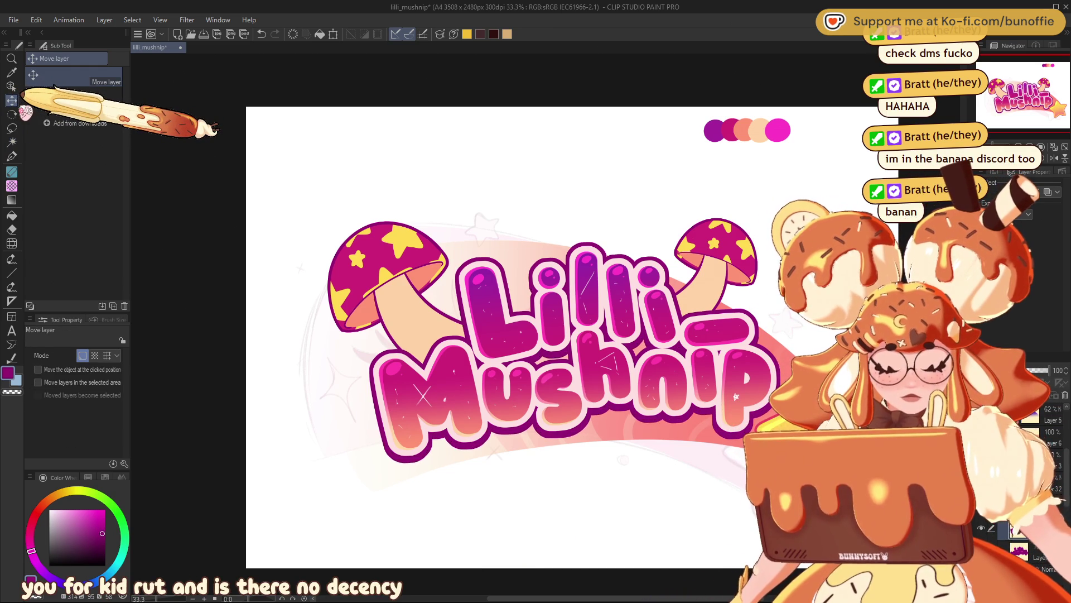
{"action": "key", "text": "Down"}
{"action": "key", "text": "Down"}
{"action": "key", "text": "Down"}
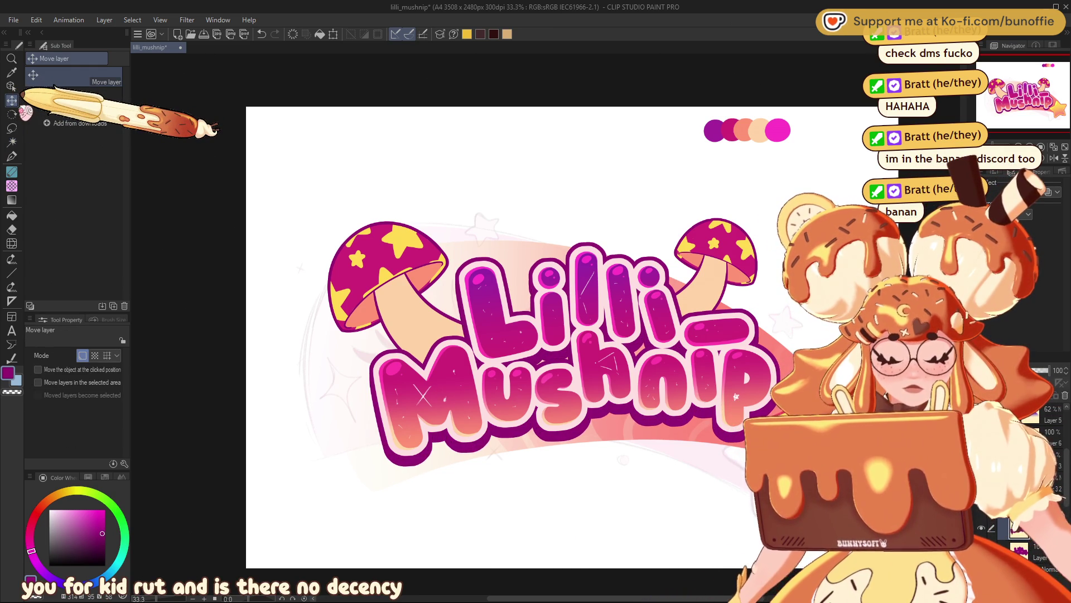
{"action": "key", "text": "Down"}
{"action": "key", "text": "Down"}
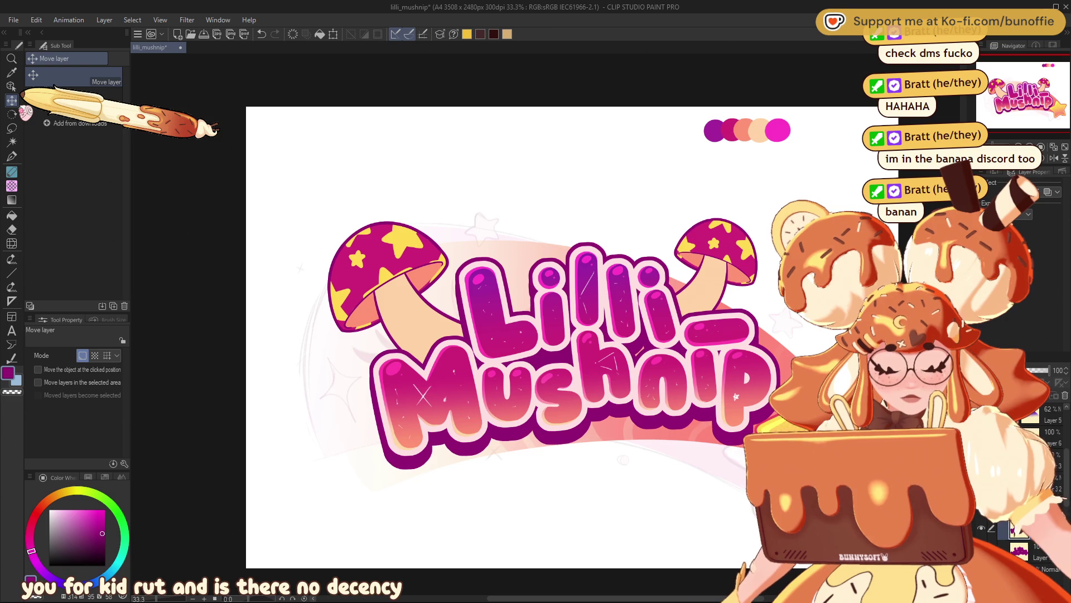
{"action": "key", "text": "Down"}
{"action": "key", "text": "Down"}
{"action": "key", "text": "Down"}
{"action": "key", "text": "Down"}
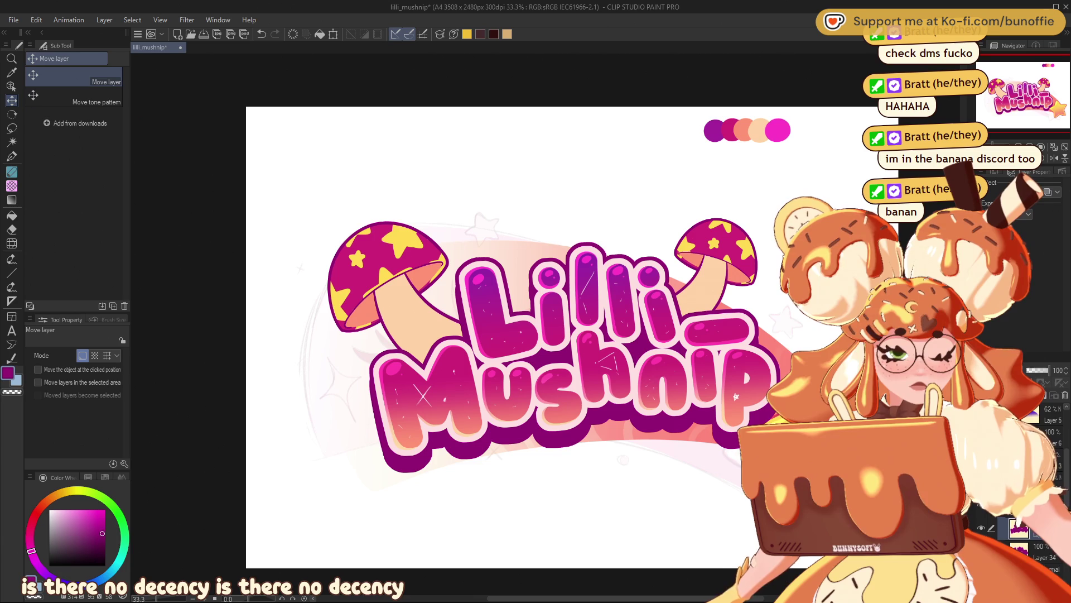
{"action": "scroll", "coordinate": [430, 313], "scroll_direction": "up", "scroll_amount": 4}
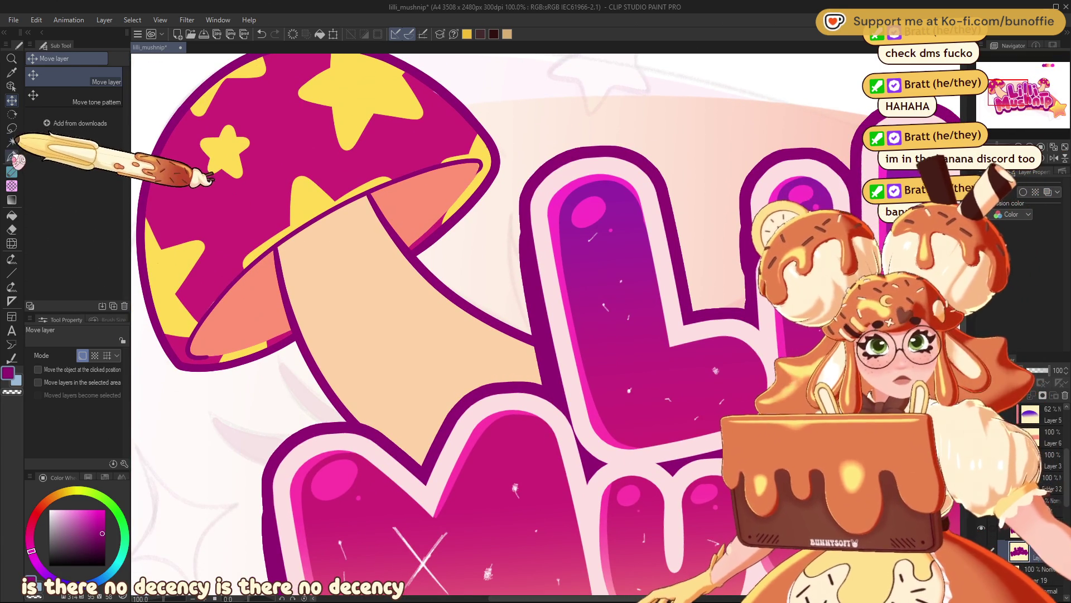
- Switch to the G-pen, pan across Mushnip, and zoom to 33.3% showing the full logo
{"action": "left_click", "coordinate": [11, 155]}
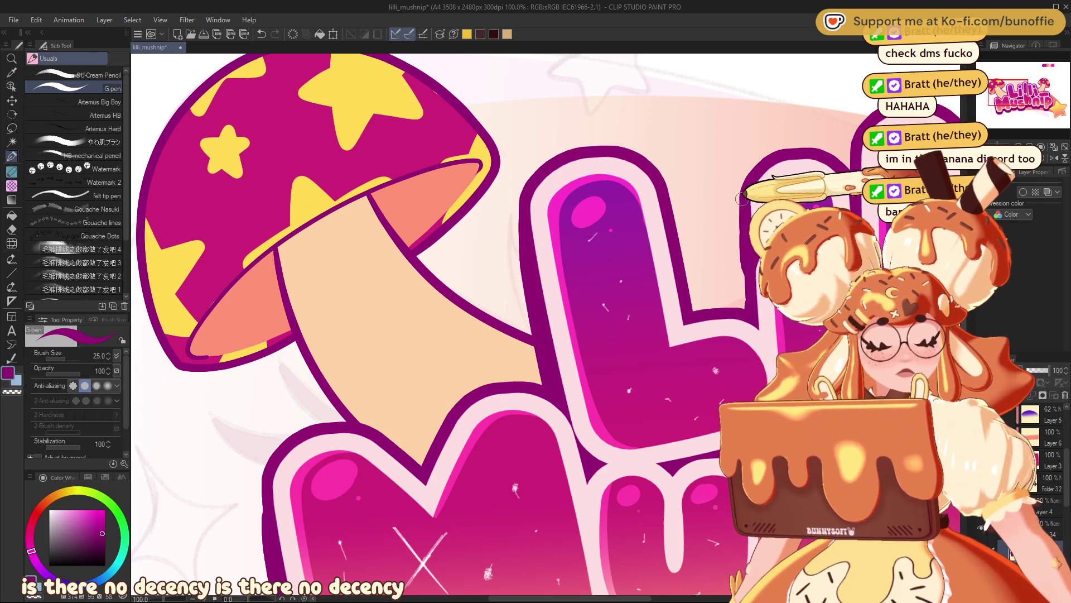
{"action": "mouse_move", "coordinate": [265, 496]}
{"action": "left_mouse_down"}
{"action": "mouse_move", "coordinate": [454, 168]}
{"action": "mouse_move", "coordinate": [464, 107]}
{"action": "left_mouse_up"}
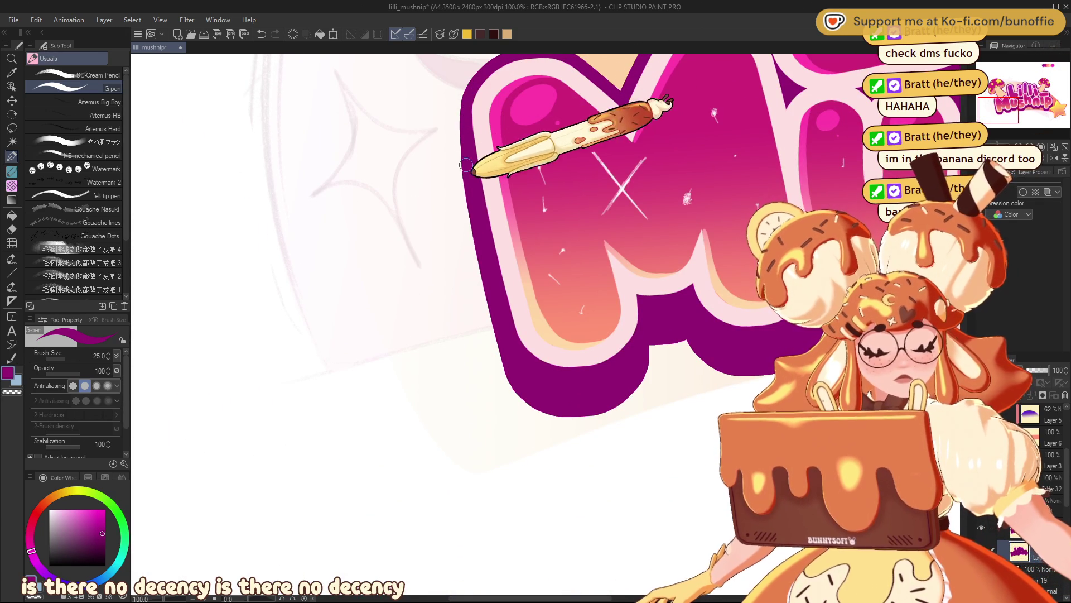
{"action": "mouse_move", "coordinate": [1007, 114]}
{"action": "left_mouse_down"}
{"action": "mouse_move", "coordinate": [1049, 105]}
{"action": "mouse_move", "coordinate": [1039, 93]}
{"action": "left_mouse_up"}
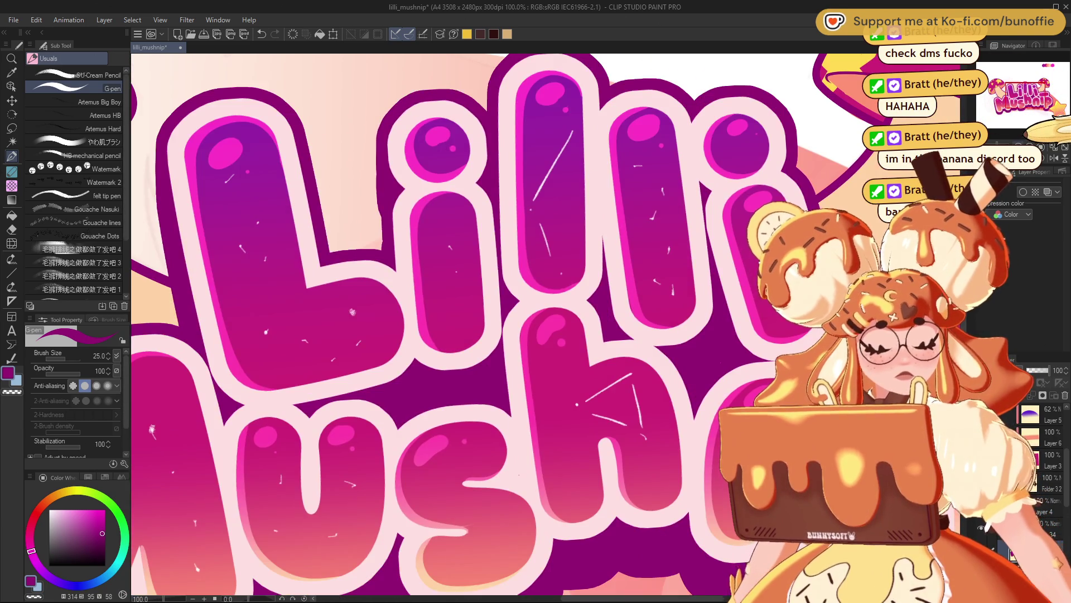
{"action": "scroll", "coordinate": [1030, 131], "scroll_direction": "down", "scroll_amount": 5}
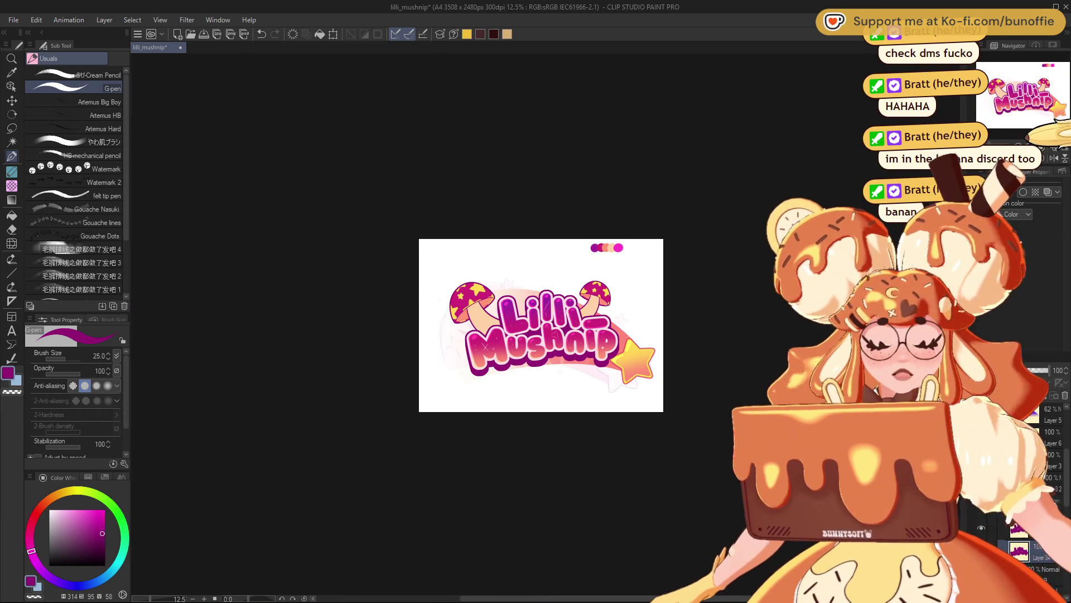
{"action": "scroll", "coordinate": [1032, 129], "scroll_direction": "up", "scroll_amount": 4}
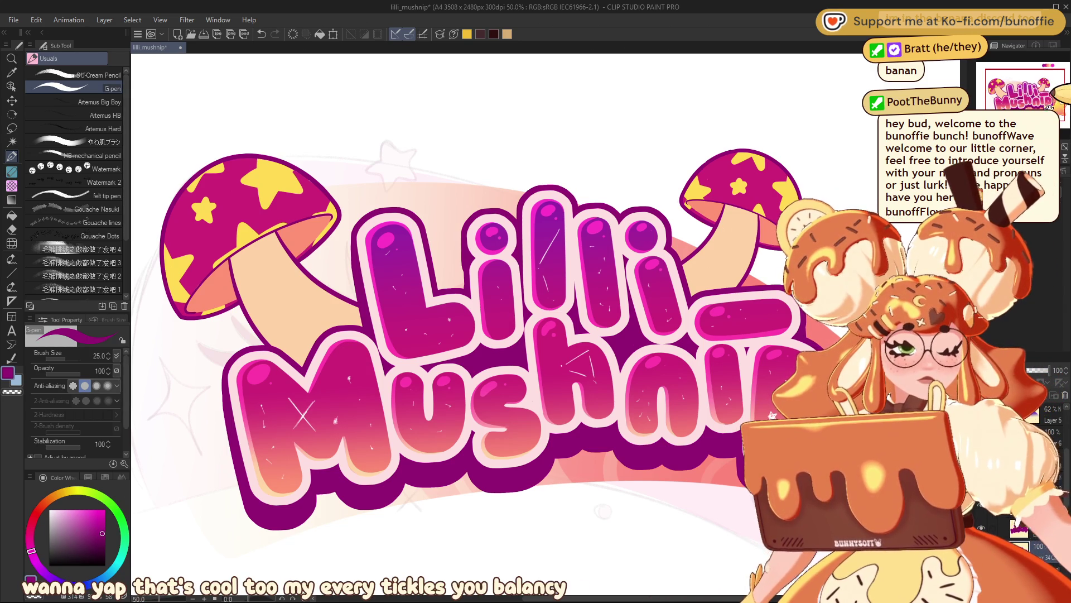
{"action": "scroll", "coordinate": [522, 231], "scroll_direction": "up", "scroll_amount": 1}
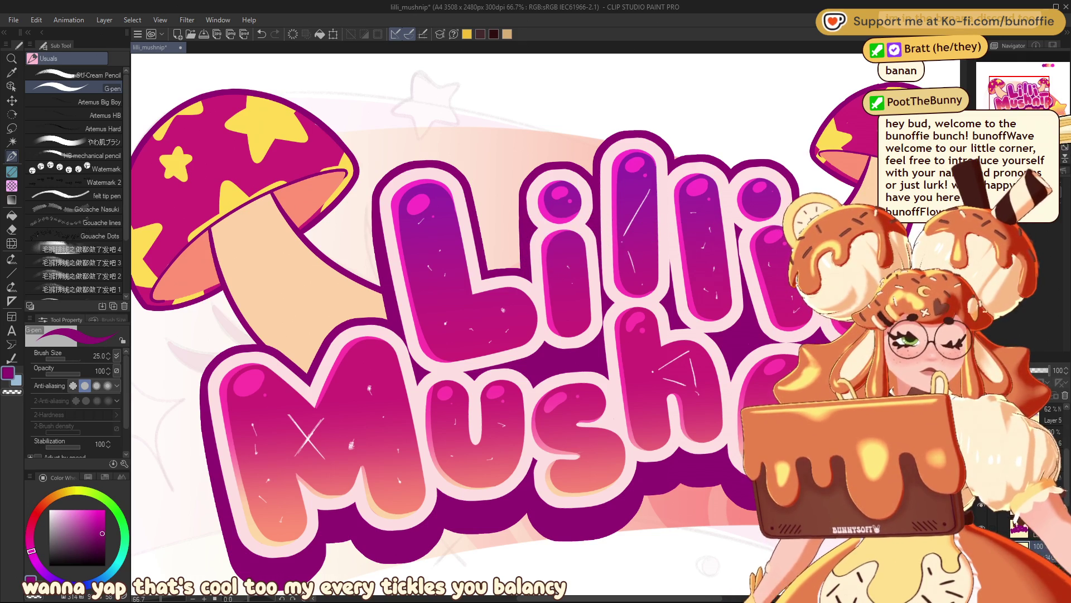
{"action": "scroll", "coordinate": [546, 318], "scroll_direction": "down", "scroll_amount": 5}
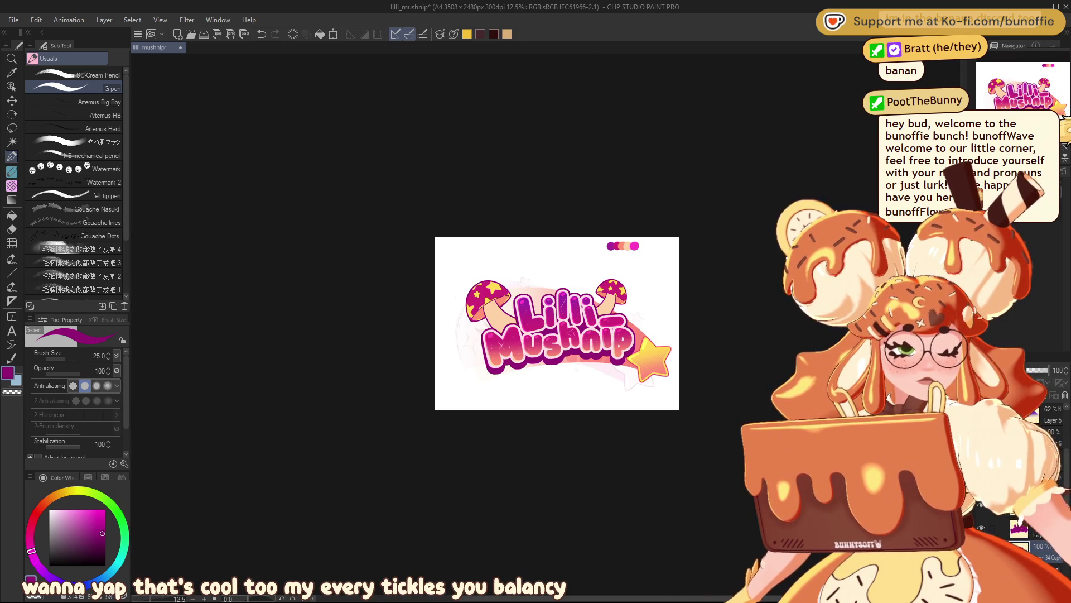
{"action": "scroll", "coordinate": [545, 323], "scroll_direction": "up", "scroll_amount": 5}
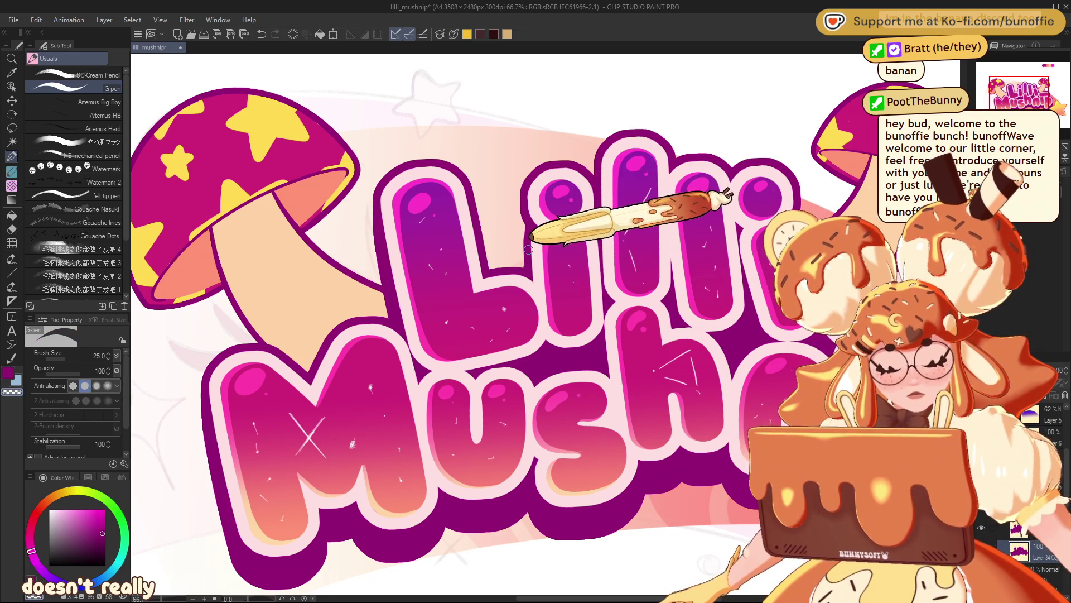
{"action": "key", "text": "ctrl+minus"}
{"action": "key", "text": "ctrl+minus"}
{"action": "key", "text": "ctrl+minus"}
{"action": "key", "text": "ctrl+plus"}
{"action": "key", "text": "ctrl+plus"}
{"action": "key", "text": "ctrl+plus"}
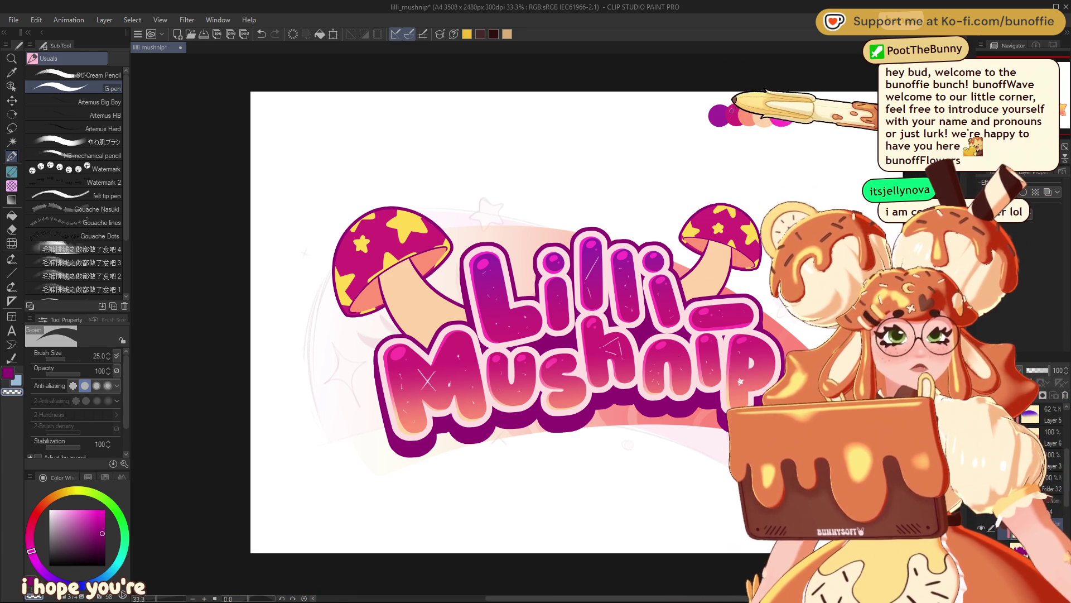
- Paint a pink-magenta foreground-to-transparent gradient across the logo, redrawing it from a new start point
{"action": "left_click", "coordinate": [734, 115], "text": "alt"}
{"action": "left_click", "coordinate": [11, 200]}
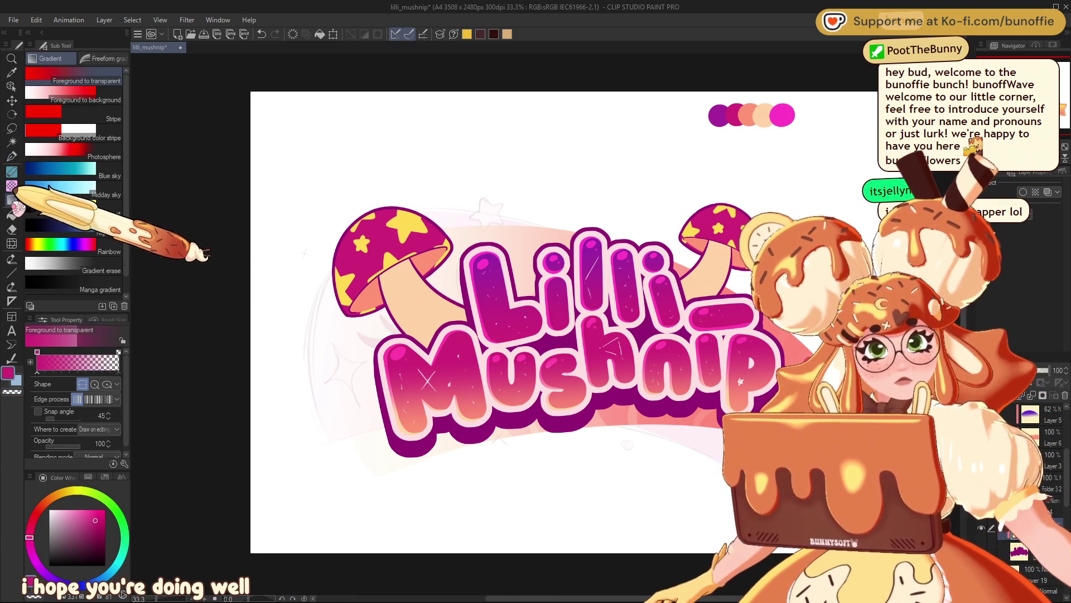
{"action": "left_click_drag", "start_coordinate": [581, 223], "coordinate": [590, 432]}
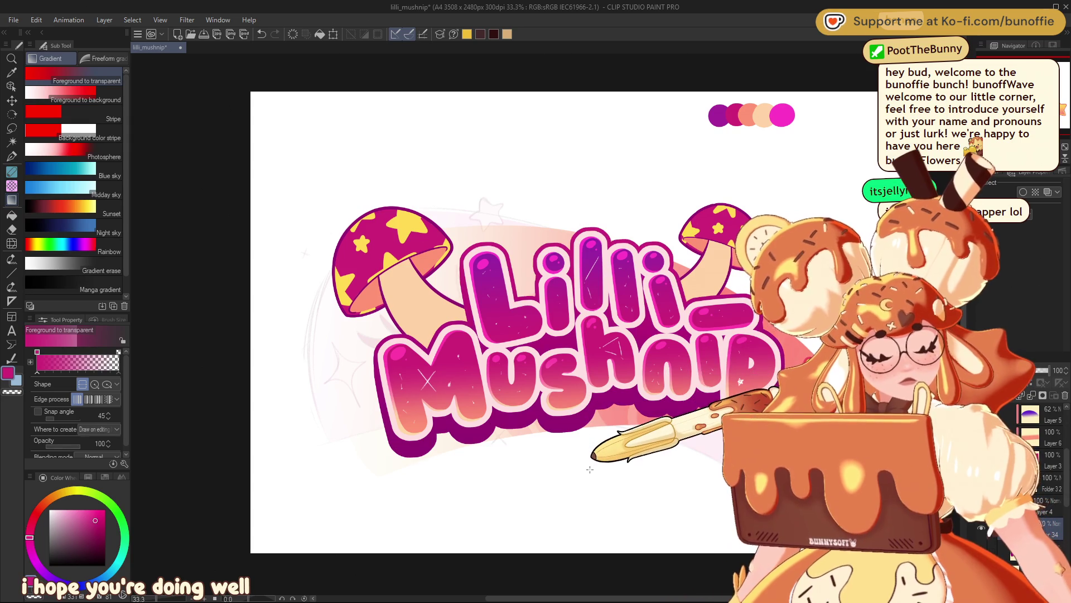
{"action": "left_click_drag", "start_coordinate": [526, 335], "coordinate": [533, 407]}
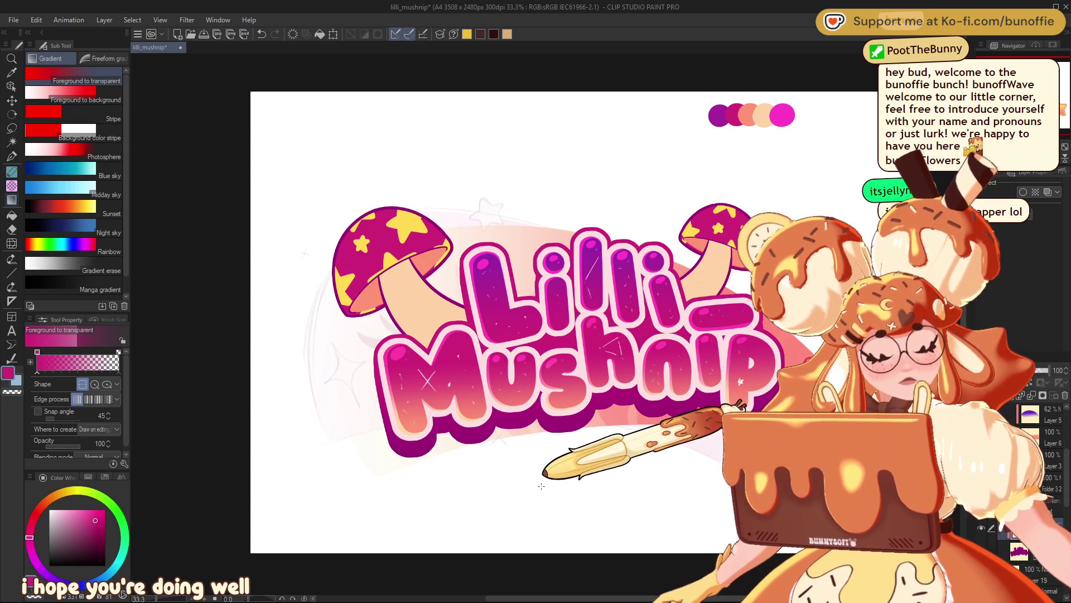
{"action": "key", "text": "ctrl+alt+0"}
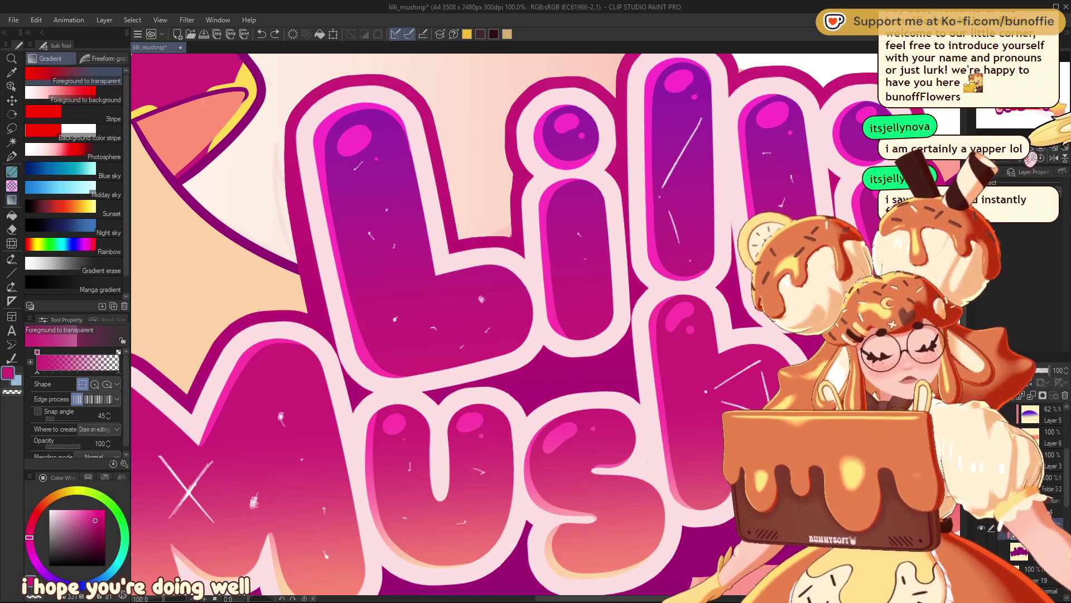
{"action": "key", "text": "ctrl+minus"}
{"action": "key", "text": "ctrl+minus"}
{"action": "key", "text": "ctrl+minus"}
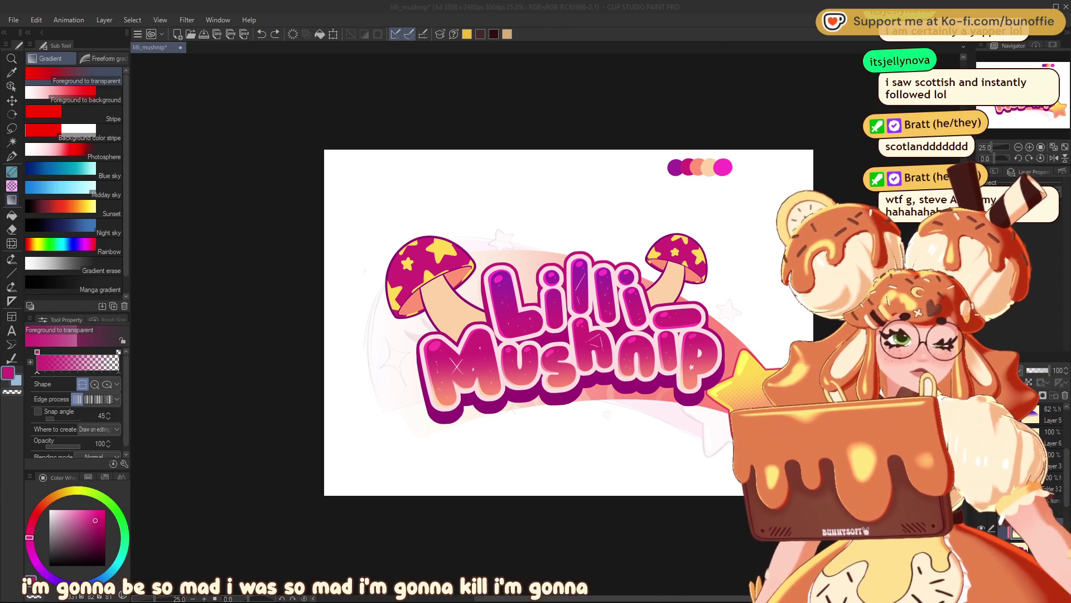
- Zoom out to 25% and open the copied Cassette – Checkpoint 2025 card as a new 225×325 px image
{"action": "scroll", "coordinate": [345, 324], "scroll_direction": "up", "scroll_amount": 1}
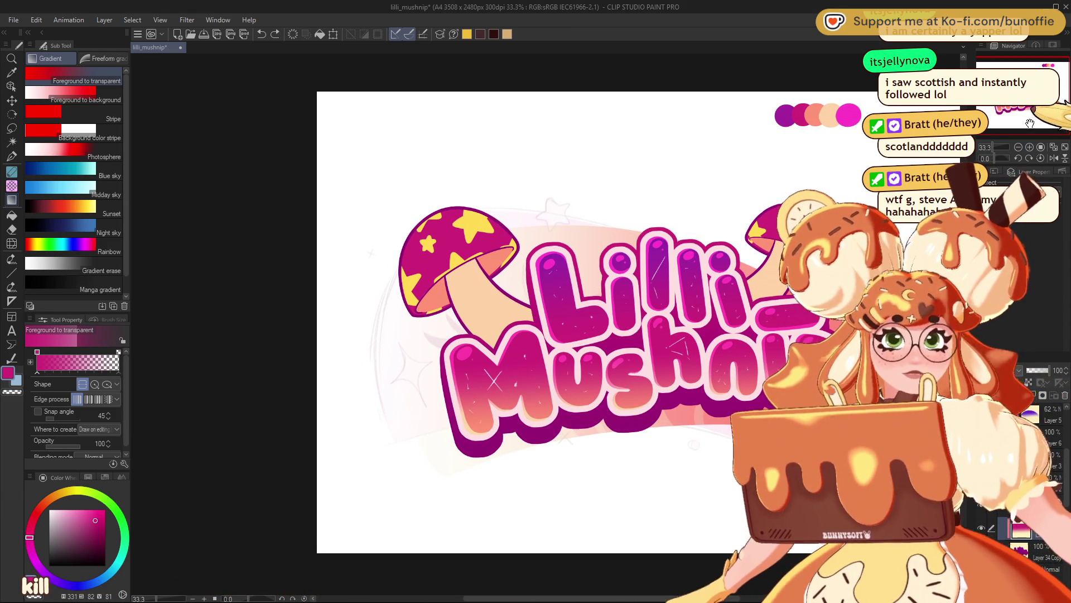
{"action": "left_click_drag", "start_coordinate": [1050, 112], "coordinate": [1050, 105]}
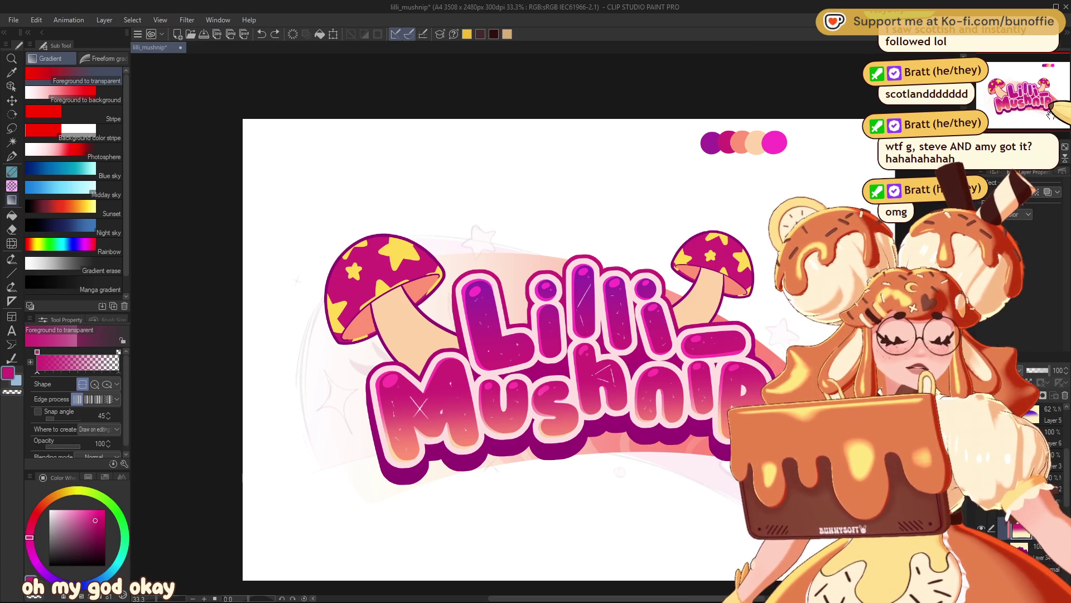
{"action": "left_click_drag", "start_coordinate": [1049, 114], "coordinate": [1051, 95]}
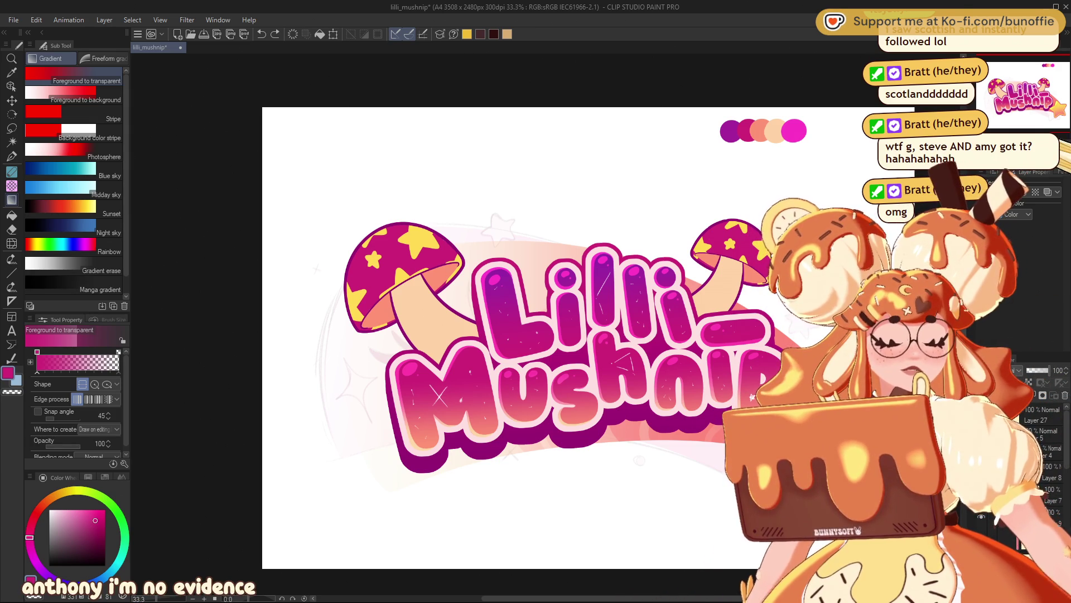
{"action": "key", "text": "ctrl+minus"}
{"action": "key", "text": "ctrl+minus"}
{"action": "key", "text": "ctrl+minus"}
{"action": "key", "text": "ctrl+plus"}
{"action": "key", "text": "ctrl+plus"}
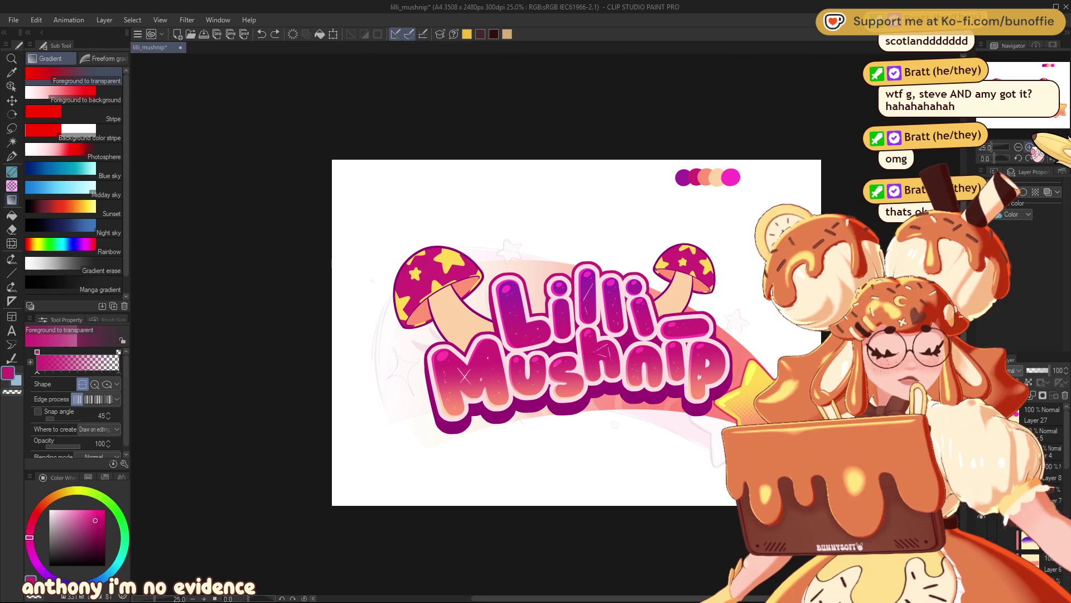
{"action": "key", "text": "ctrl+plus"}
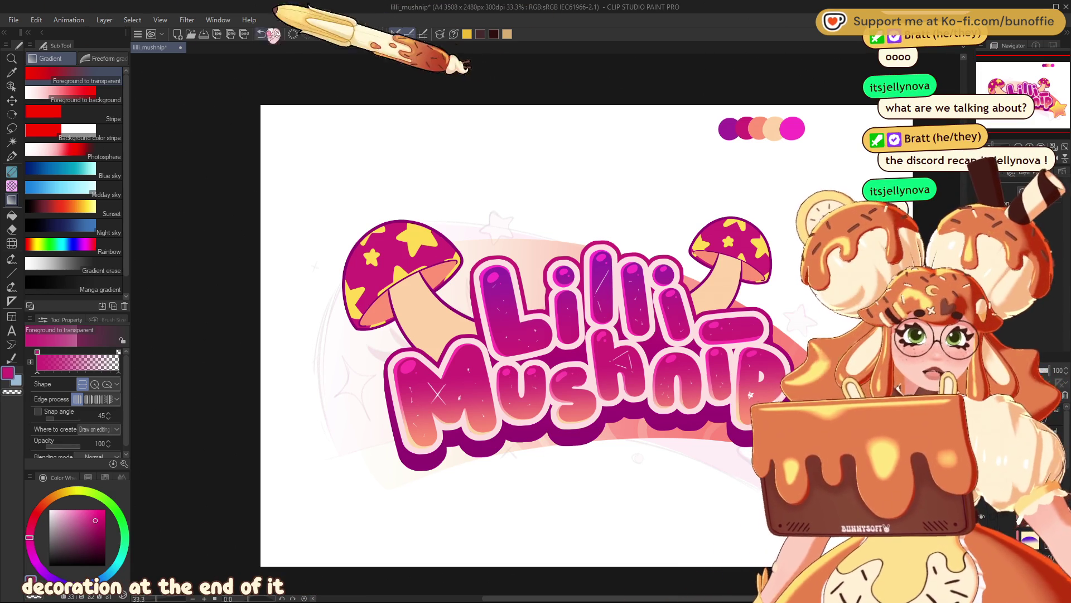
{"action": "key", "text": "ctrl+n"}
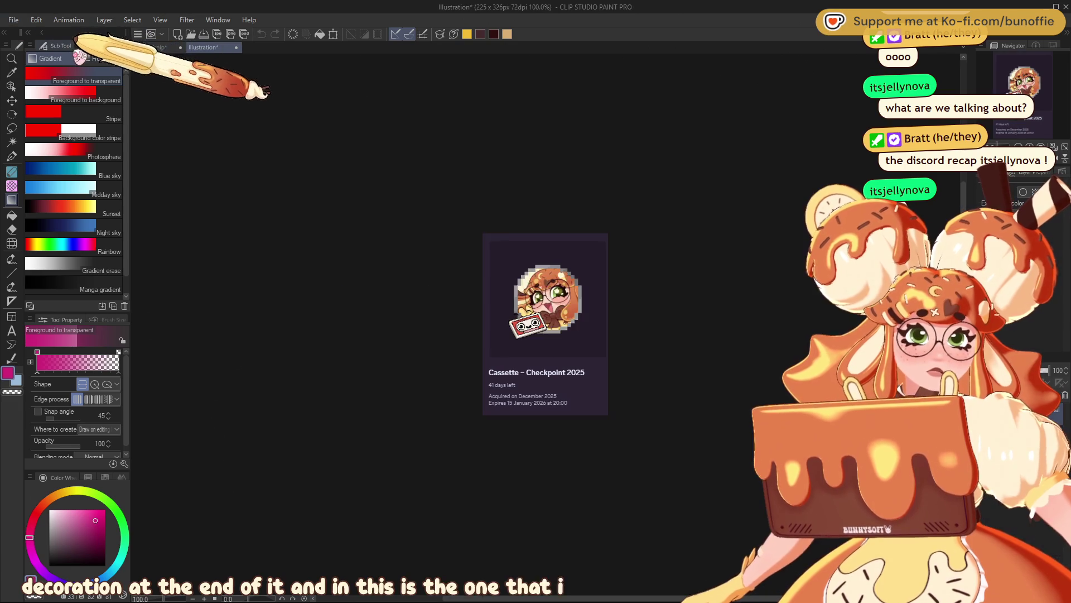
- Close the Cassette card Illustration tab without saving, back to the Lilli_Mushnip logo
{"action": "scroll", "coordinate": [559, 394], "scroll_direction": "up", "scroll_amount": 5}
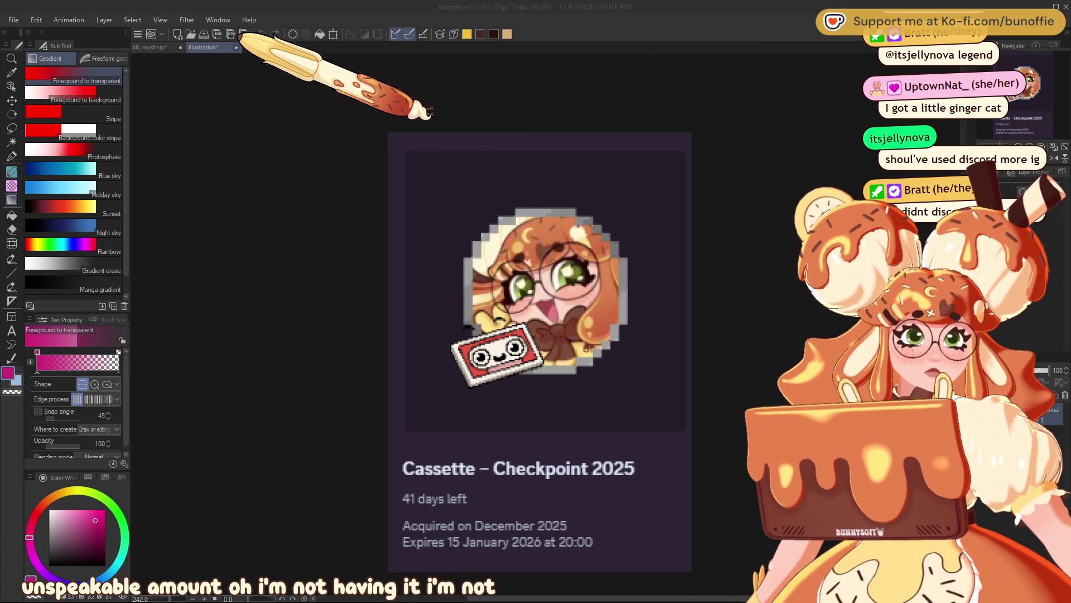
{"action": "key", "text": "ctrl+w"}
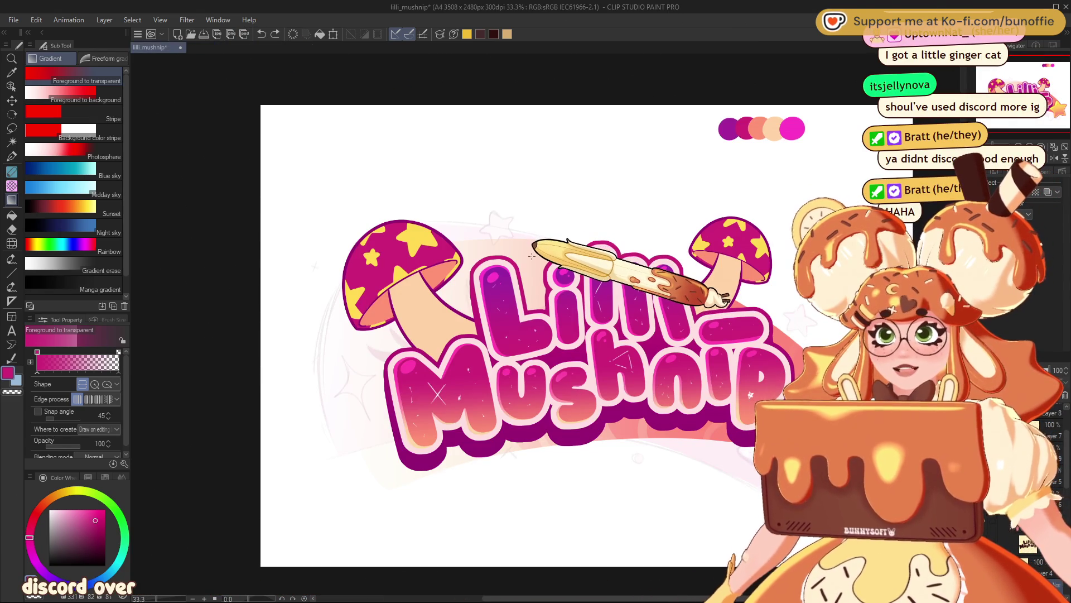
- Reframe the view around the logo and start Scale/Rotate on the selected artwork layers
{"action": "left_click_drag", "start_coordinate": [1049, 105], "coordinate": [1052, 104]}
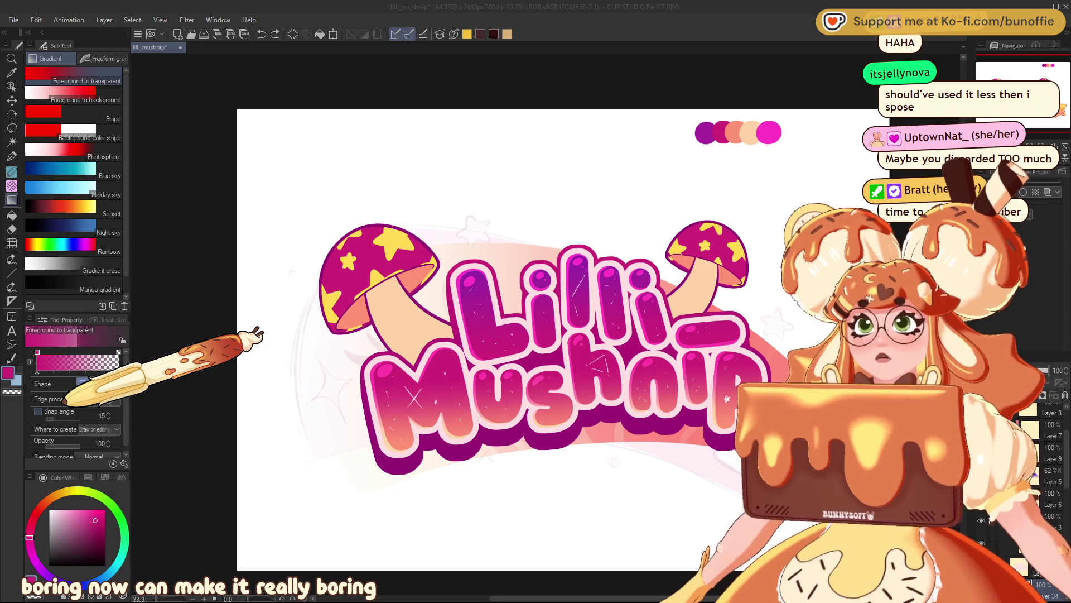
{"action": "left_click_drag", "start_coordinate": [260, 334], "coordinate": [224, 304]}
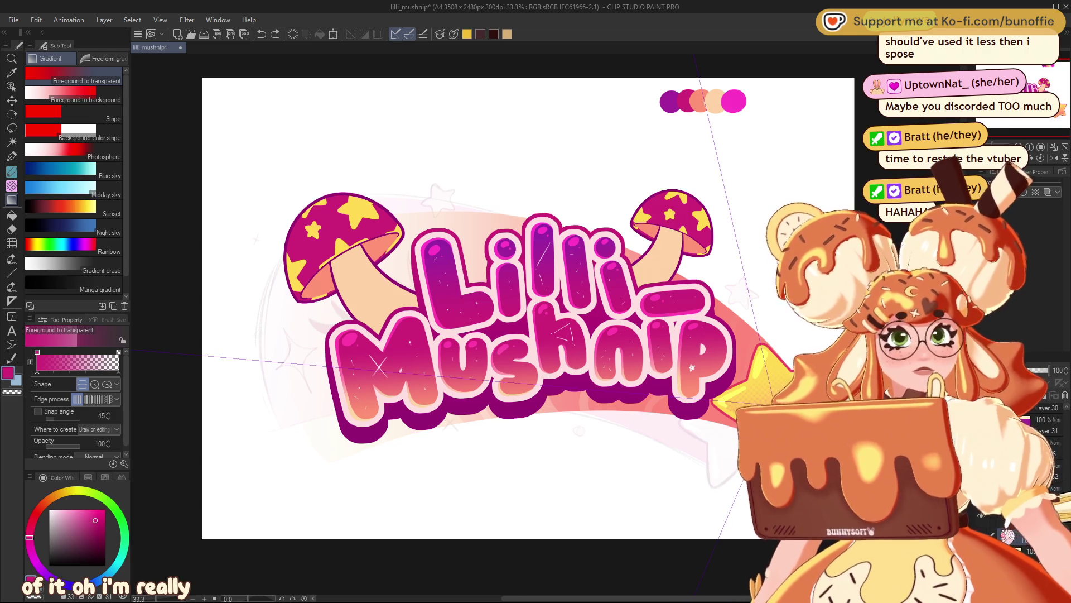
{"action": "key", "text": "ctrl+t"}
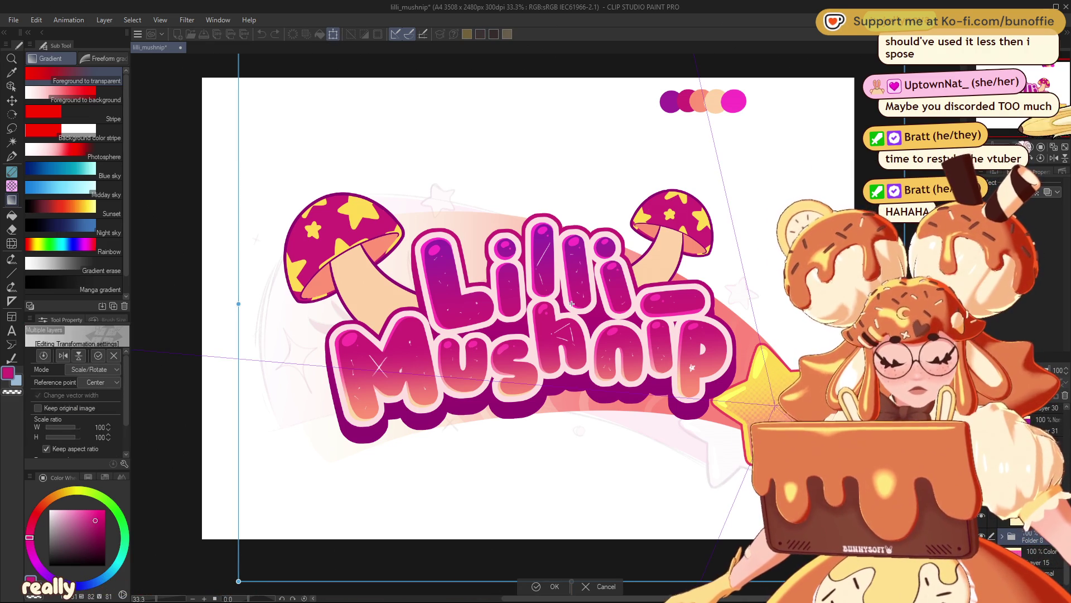
- Scale the logo artwork up to 108%, nudge it slightly left, and confirm
{"action": "scroll", "coordinate": [556, 216], "scroll_direction": "down", "scroll_amount": 3}
{"action": "left_click_drag", "start_coordinate": [556, 216], "coordinate": [556, 205]}
{"action": "left_click_drag", "start_coordinate": [655, 346], "coordinate": [646, 362]}
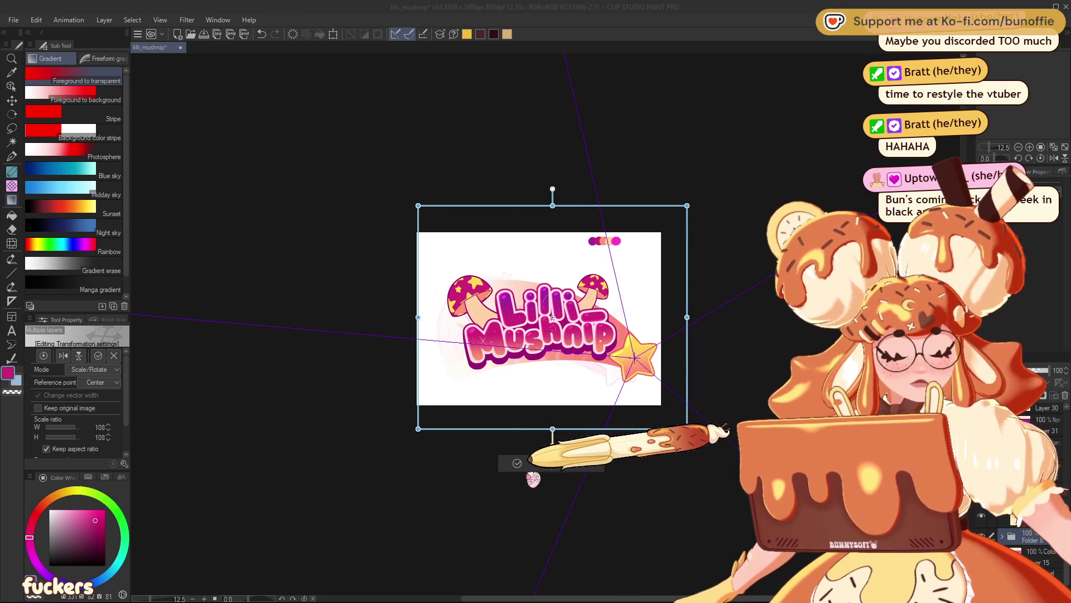
{"action": "left_click", "coordinate": [525, 464]}
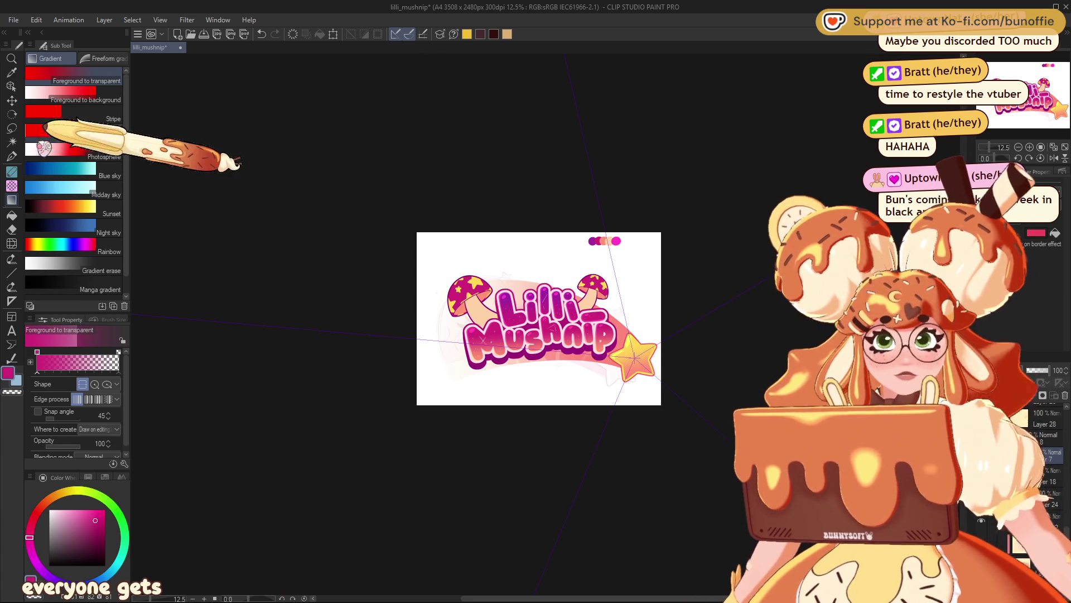
- Tilt the pink swoosh slightly counter-clockwise and move it lower
{"action": "left_click", "coordinate": [11, 100]}
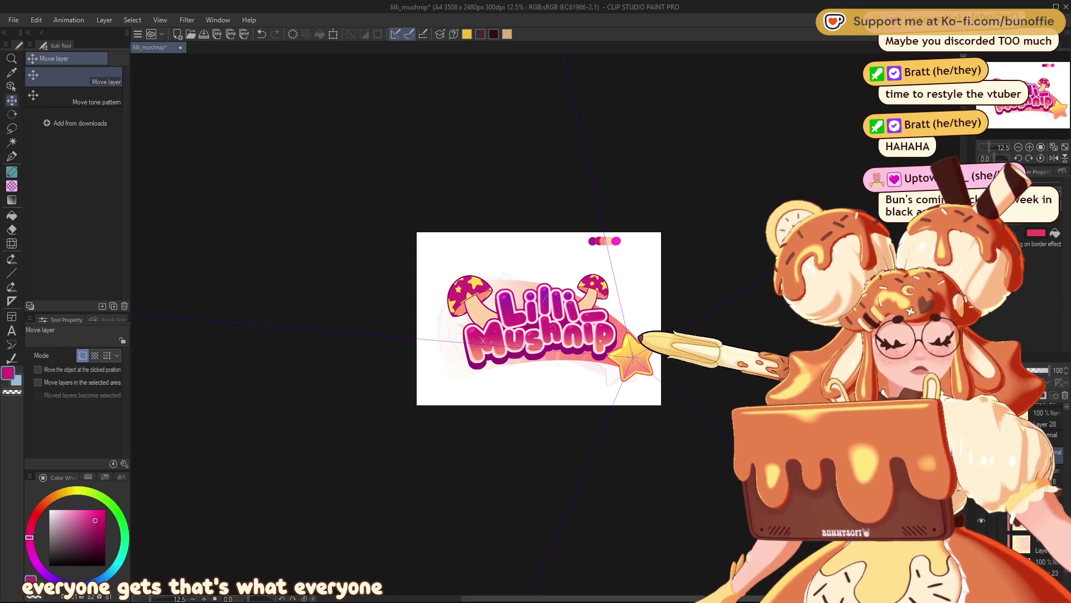
{"action": "key", "text": "ctrl+t"}
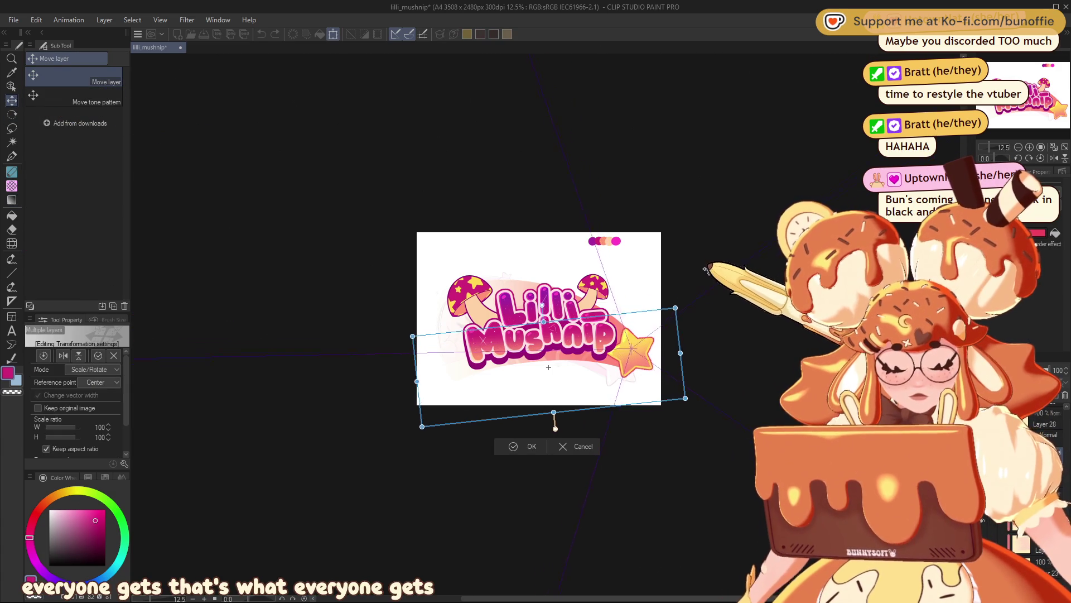
{"action": "mouse_move", "coordinate": [692, 301]}
{"action": "left_mouse_down"}
{"action": "mouse_move", "coordinate": [644, 341]}
{"action": "mouse_move", "coordinate": [649, 364]}
{"action": "left_mouse_up"}
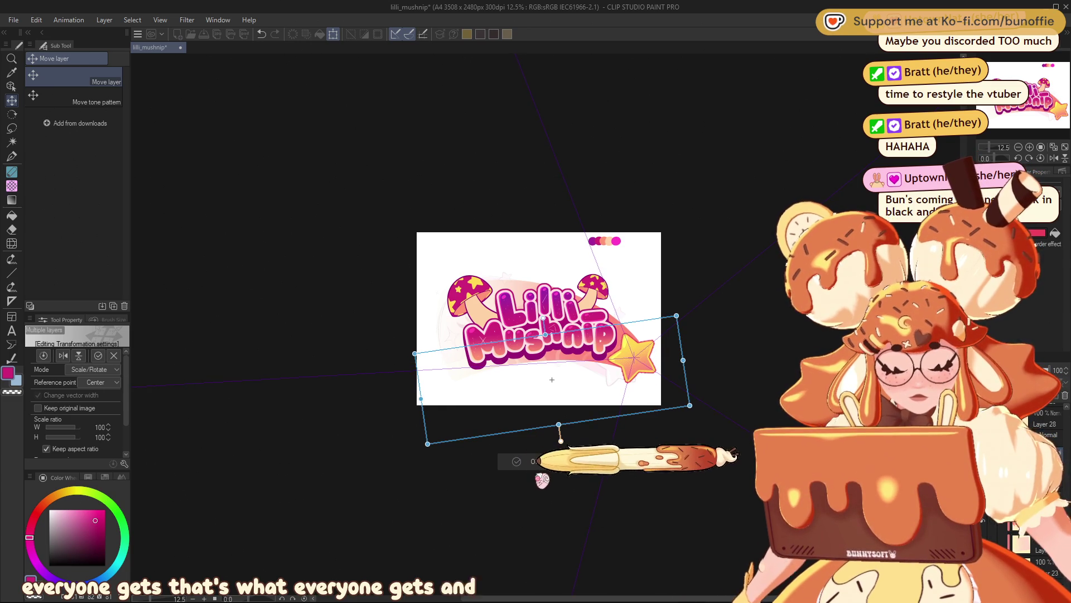
{"action": "left_click", "coordinate": [535, 462]}
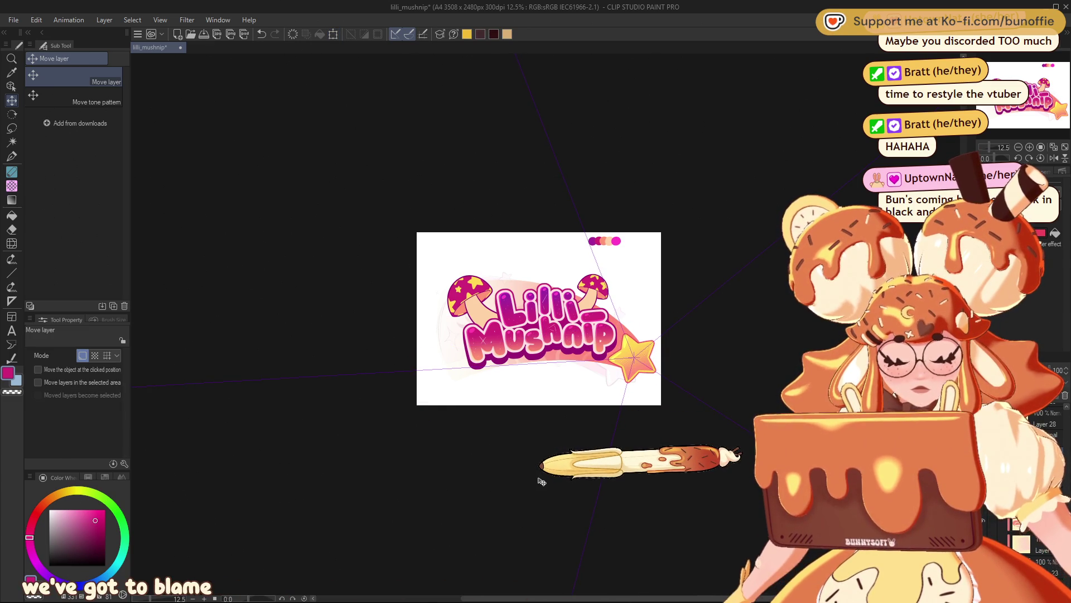
{"action": "key", "text": "ctrl+plus"}
{"action": "key", "text": "ctrl+plus"}
{"action": "key", "text": "ctrl+plus"}
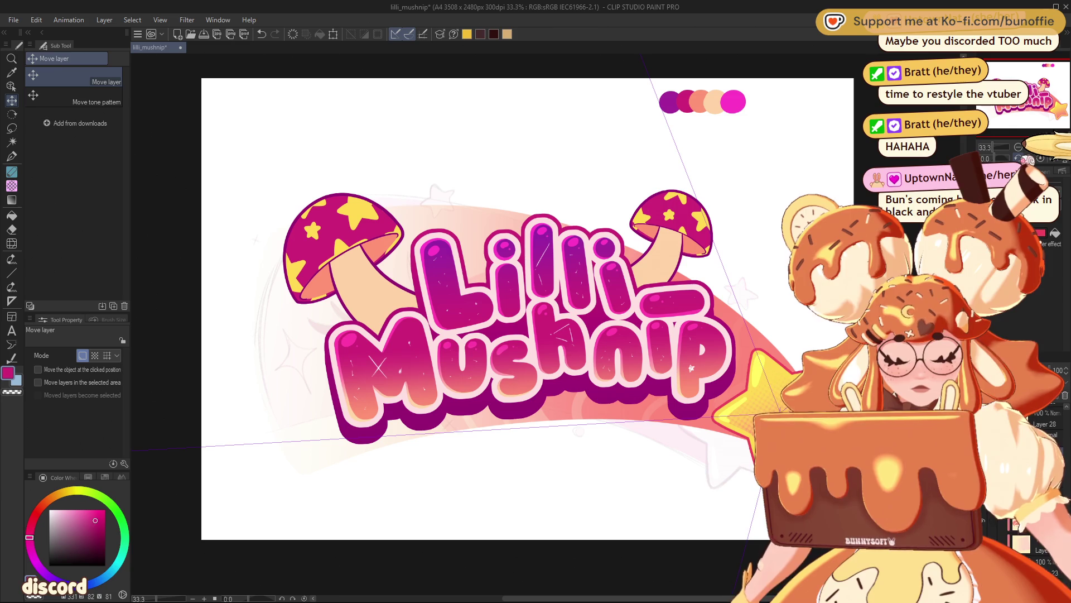
- Return the canvas view upright and pick the Lasso selection sub tool, then the Ruler tool
{"action": "left_click_drag", "start_coordinate": [998, 158], "coordinate": [1035, 109]}
{"action": "left_click", "coordinate": [1040, 158]}
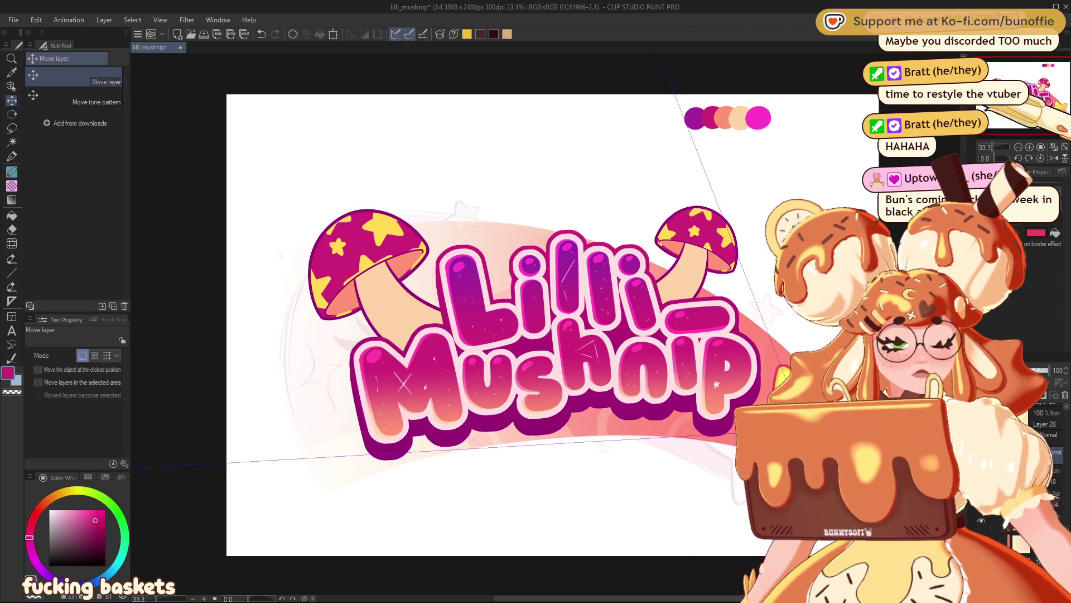
{"action": "left_click", "coordinate": [11, 127]}
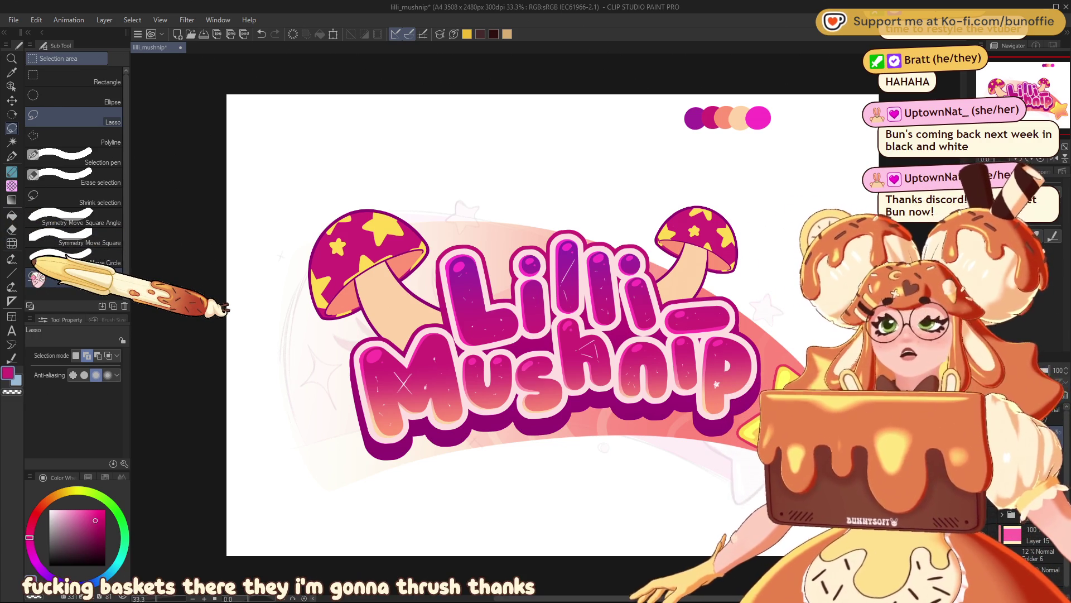
{"action": "left_click", "coordinate": [12, 302]}
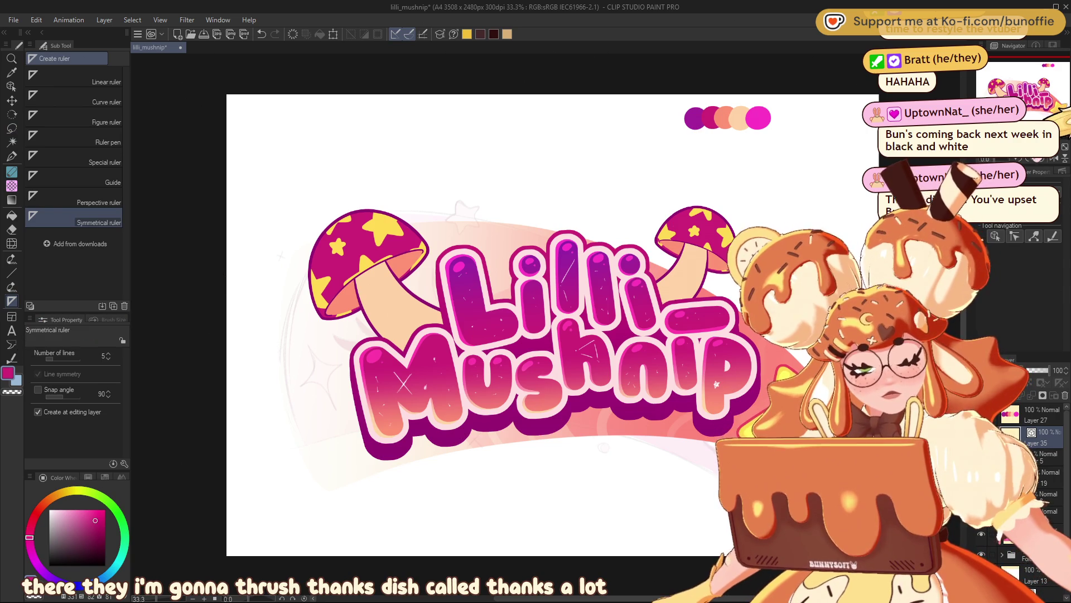
- Place a 5-line symmetrical ruler above the lettering near the left mushroom
{"action": "scroll", "coordinate": [399, 191], "scroll_direction": "up", "scroll_amount": 1}
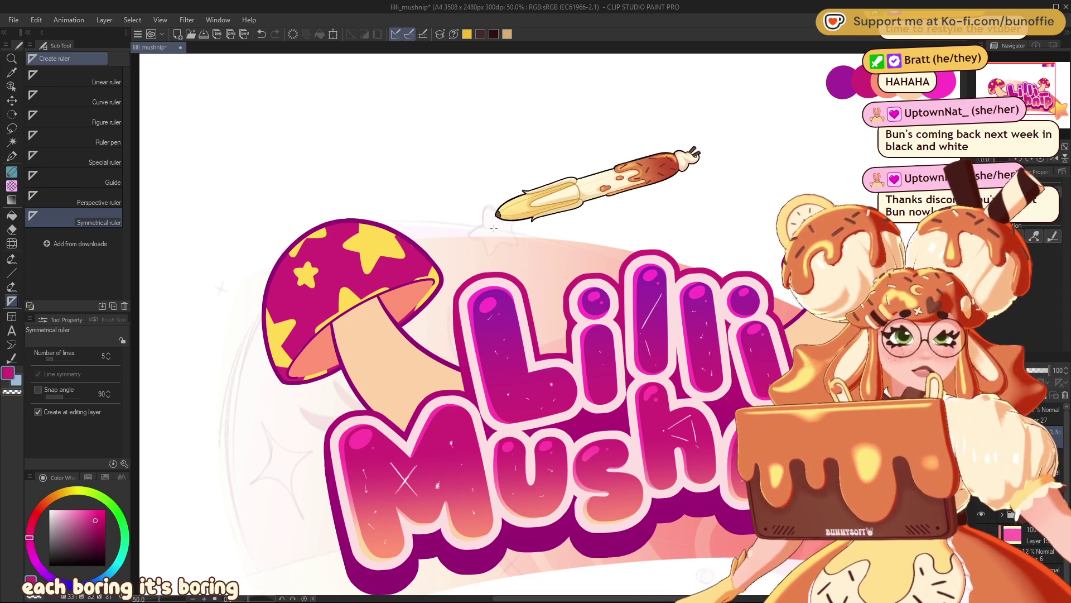
{"action": "left_click_drag", "start_coordinate": [495, 229], "coordinate": [486, 204]}
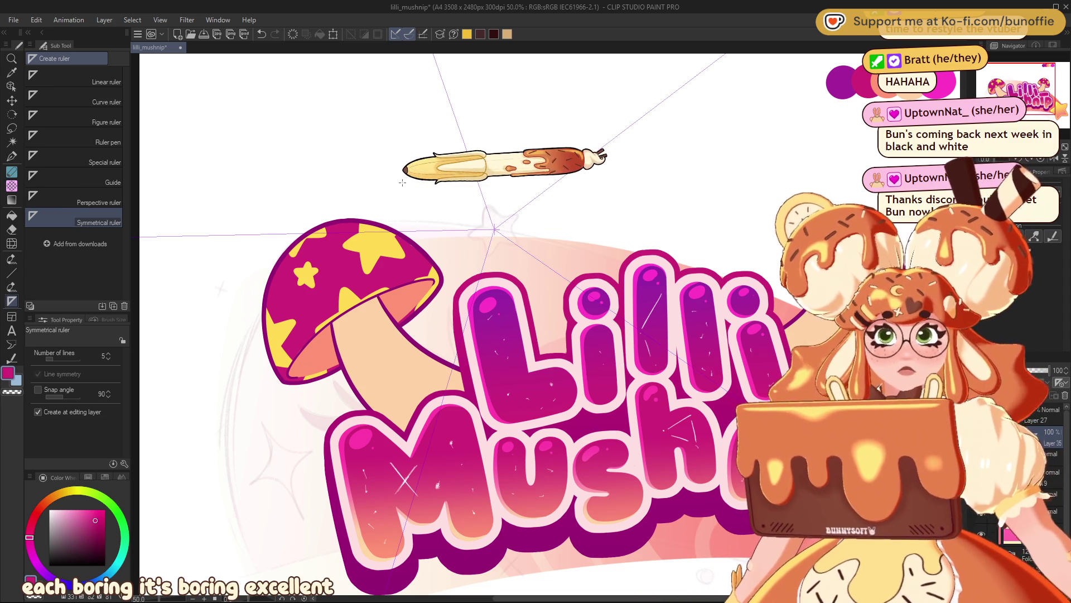
{"action": "scroll", "coordinate": [402, 182], "scroll_direction": "down", "scroll_amount": 5}
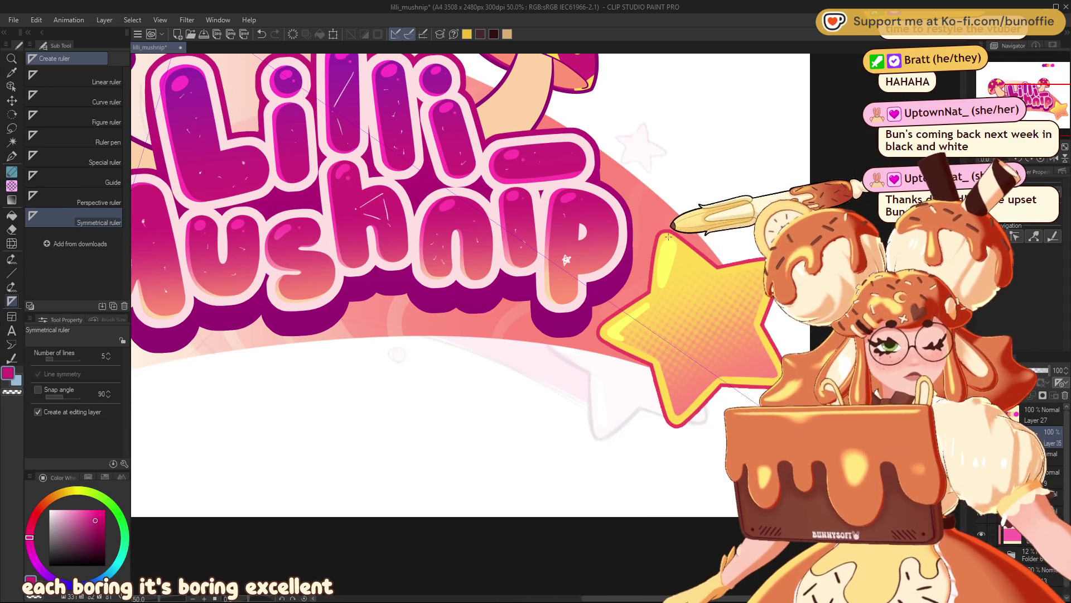
{"action": "scroll", "coordinate": [566, 259], "scroll_direction": "up", "scroll_amount": 2}
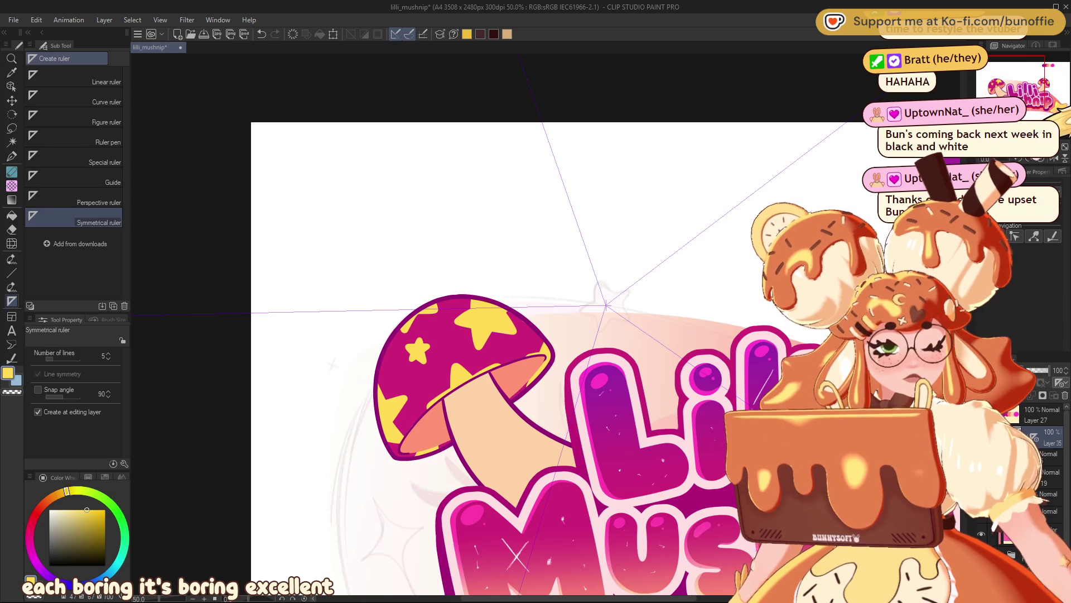
{"action": "scroll", "coordinate": [441, 324], "scroll_direction": "down", "scroll_amount": 2}
{"action": "scroll", "coordinate": [441, 324], "scroll_direction": "up", "scroll_amount": 2}
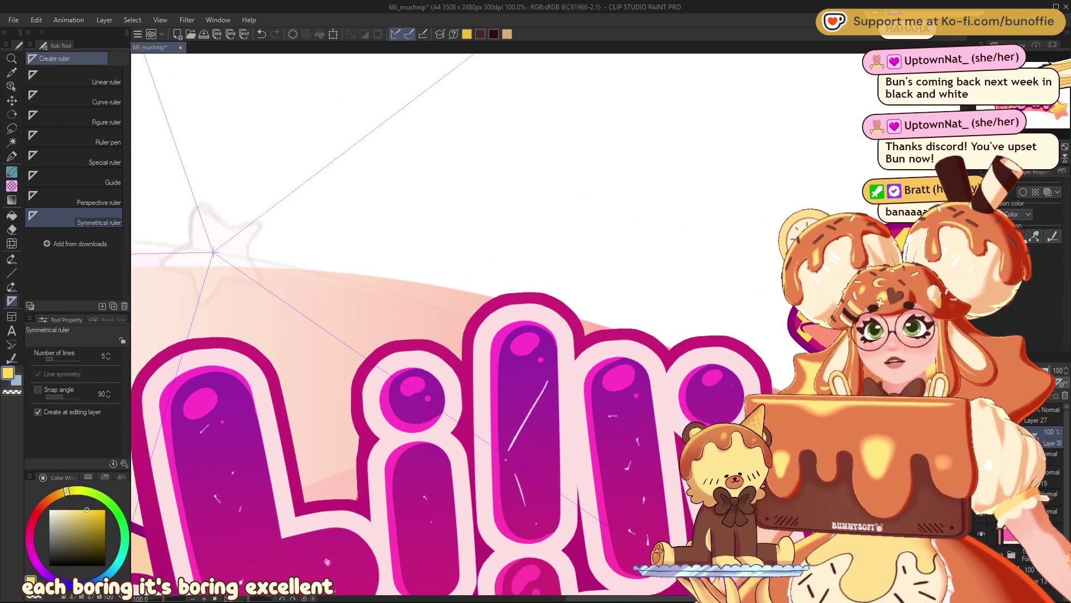
{"action": "scroll", "coordinate": [450, 327], "scroll_direction": "left", "scroll_amount": 4}
{"action": "scroll", "coordinate": [451, 326], "scroll_direction": "left", "scroll_amount": 2}
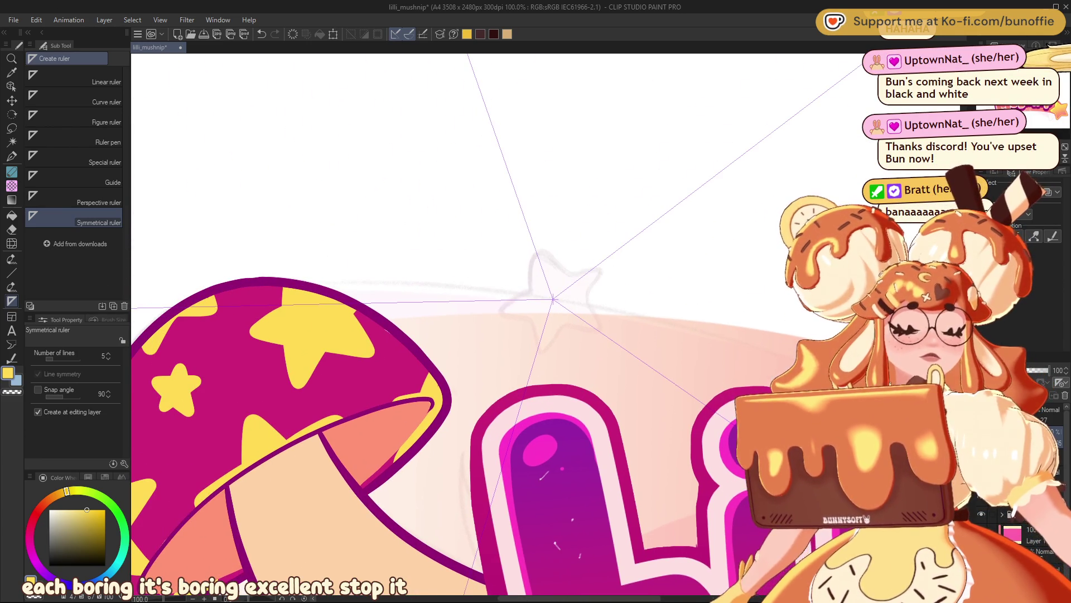
- Draw a small solid yellow star at the symmetry centre with the G-pen
{"action": "key", "text": "p"}
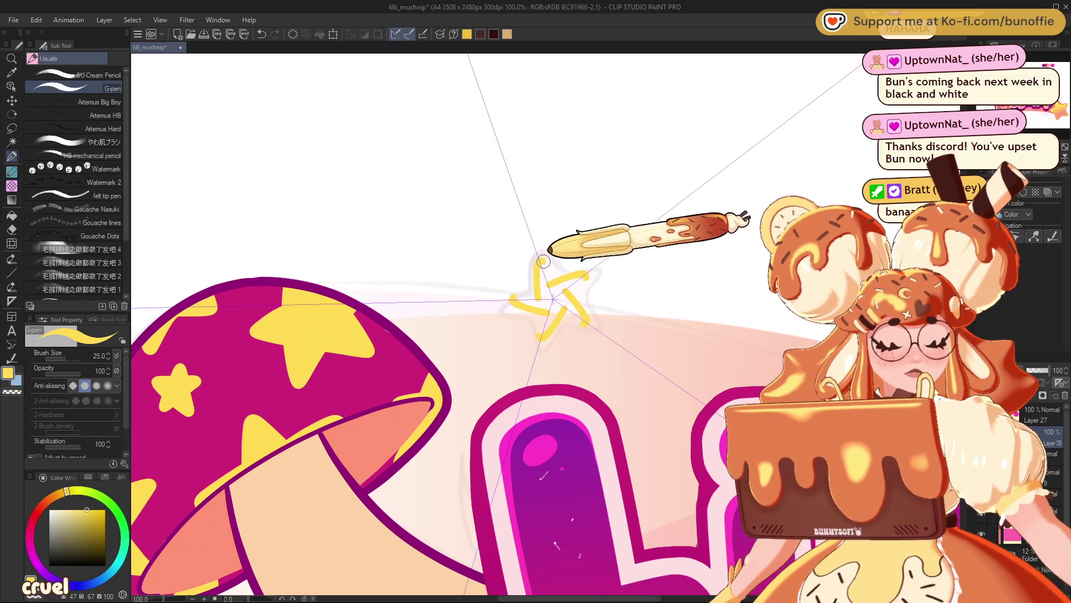
{"action": "left_click_drag", "start_coordinate": [545, 266], "coordinate": [547, 273]}
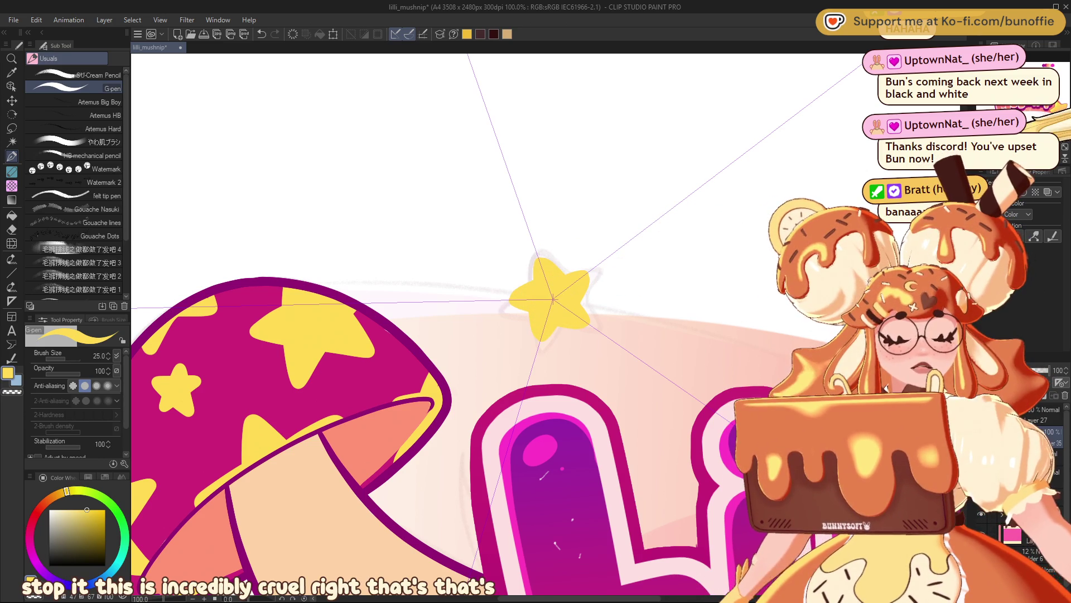
{"action": "left_click_drag", "start_coordinate": [535, 292], "coordinate": [561, 259]}
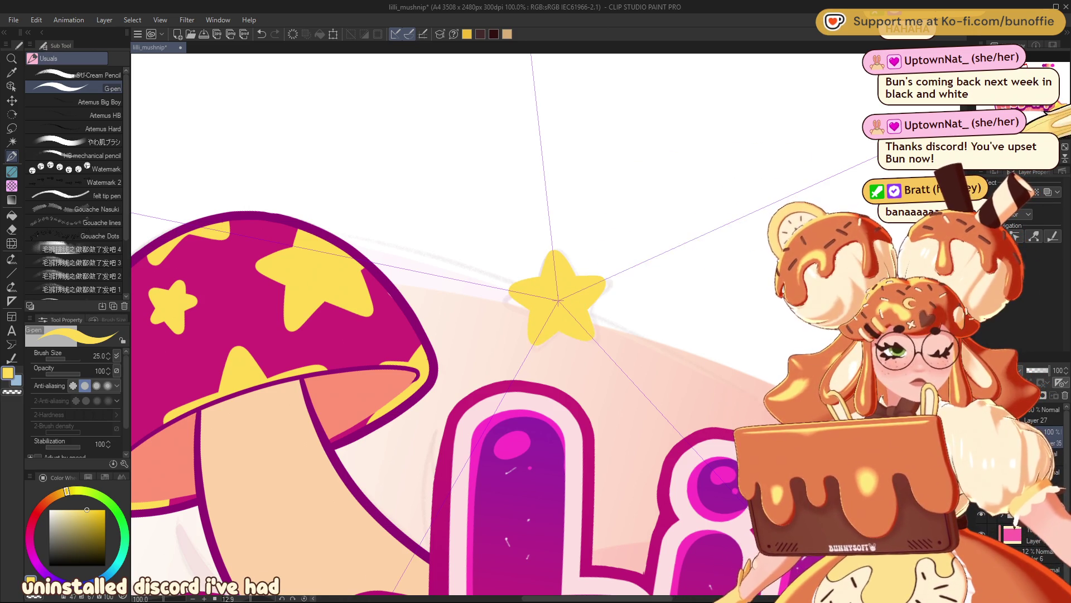
{"action": "key", "text": "ctrl+minus"}
{"action": "key", "text": "ctrl+minus"}
{"action": "scroll", "coordinate": [536, 302], "scroll_direction": "down", "scroll_amount": 3}
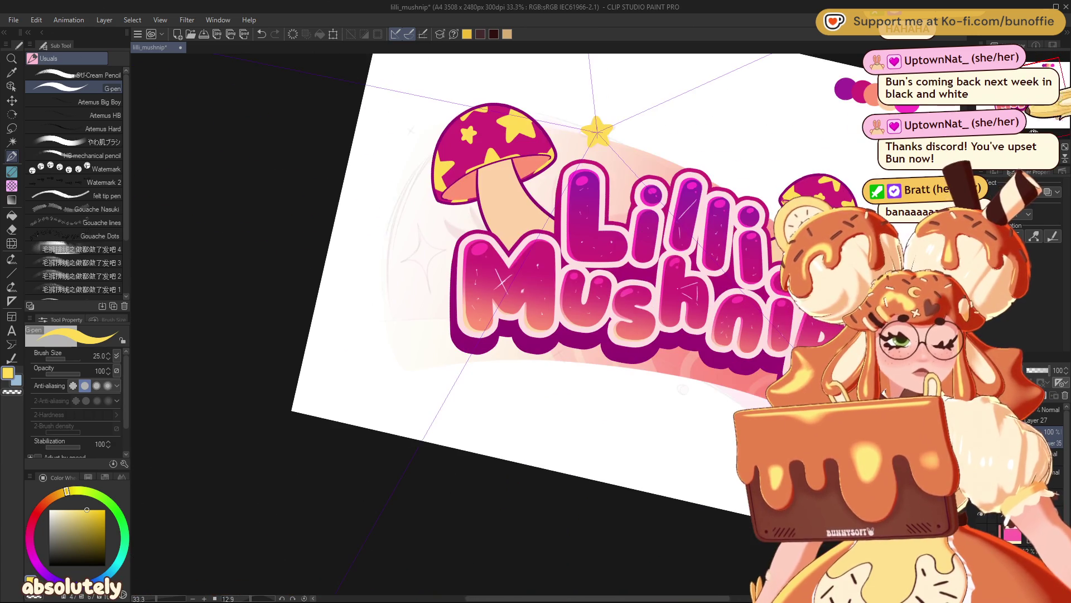
- Enlarge a copy of the yellow star and place it right of the title
{"action": "key", "text": "ctrl+@"}
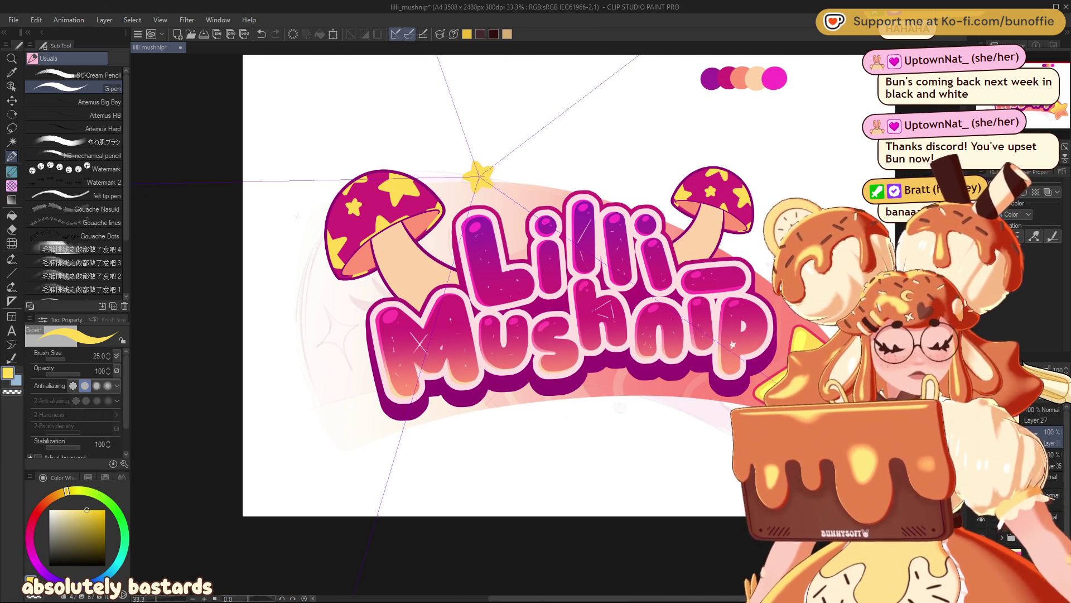
{"action": "key", "text": "ctrl+t"}
{"action": "mouse_move", "coordinate": [489, 176]}
{"action": "left_mouse_down"}
{"action": "mouse_move", "coordinate": [725, 224]}
{"action": "mouse_move", "coordinate": [781, 267]}
{"action": "mouse_move", "coordinate": [814, 324]}
{"action": "left_mouse_up"}
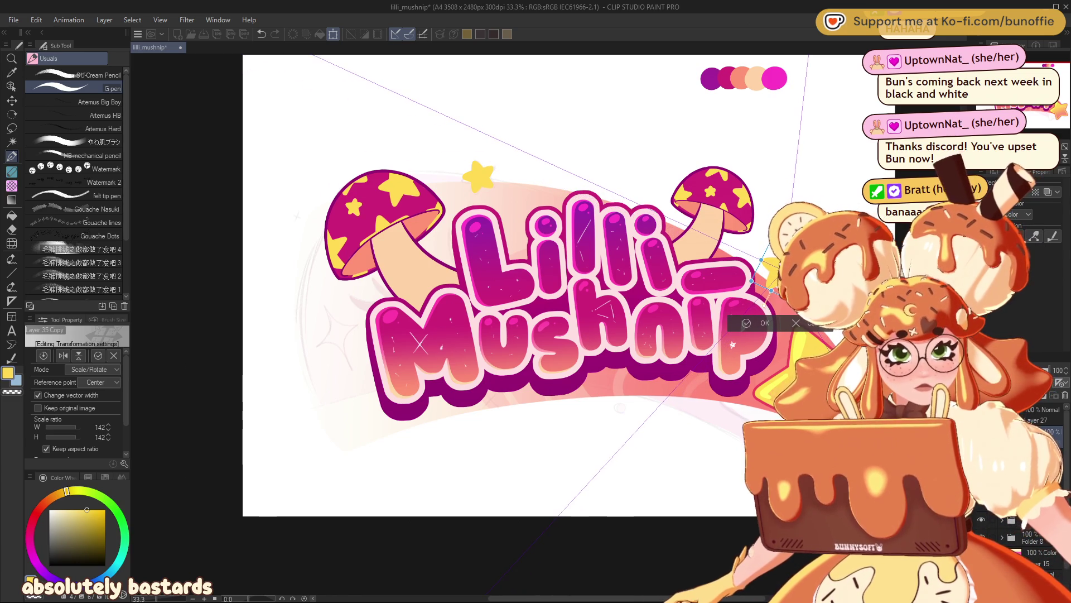
{"action": "key", "text": "Return"}
{"action": "scroll", "coordinate": [536, 279], "scroll_direction": "left", "scroll_amount": 5}
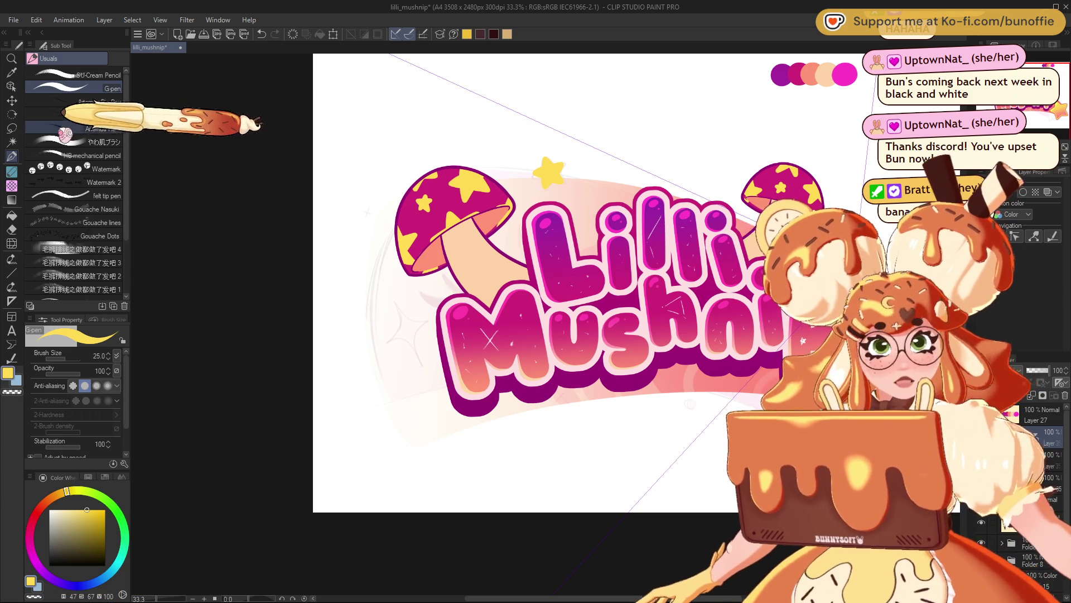
- Move another larger star copy to the left end of the Mushnip lettering
{"action": "left_click", "coordinate": [11, 101]}
{"action": "mouse_move", "coordinate": [549, 173]}
{"action": "left_mouse_down"}
{"action": "mouse_move", "coordinate": [407, 333]}
{"action": "mouse_move", "coordinate": [440, 367]}
{"action": "mouse_move", "coordinate": [444, 336]}
{"action": "left_mouse_up"}
{"action": "key", "text": "ctrl+t"}
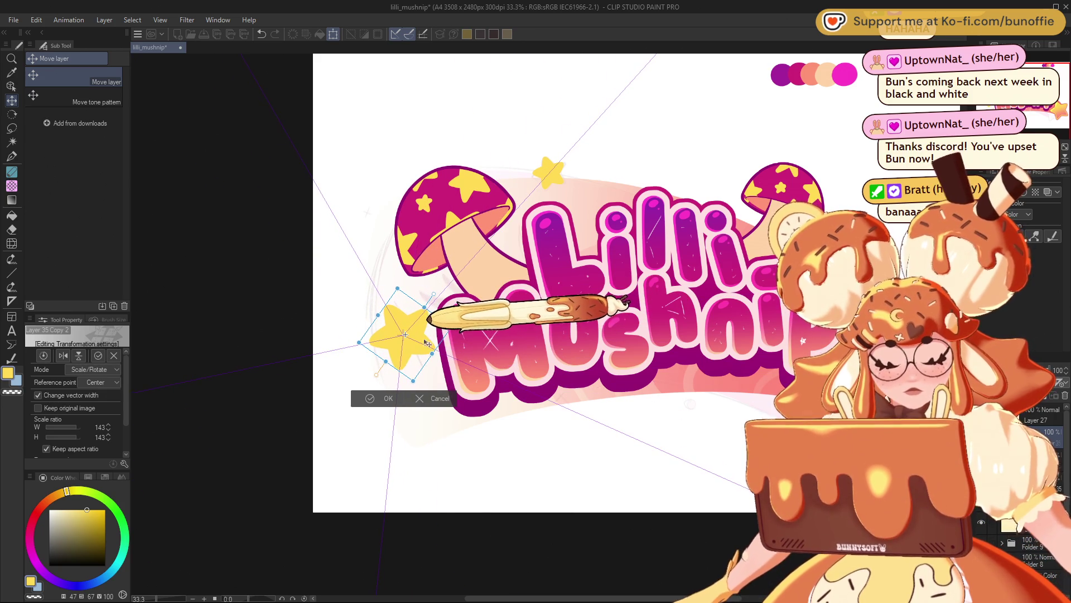
{"action": "left_click", "coordinate": [373, 398]}
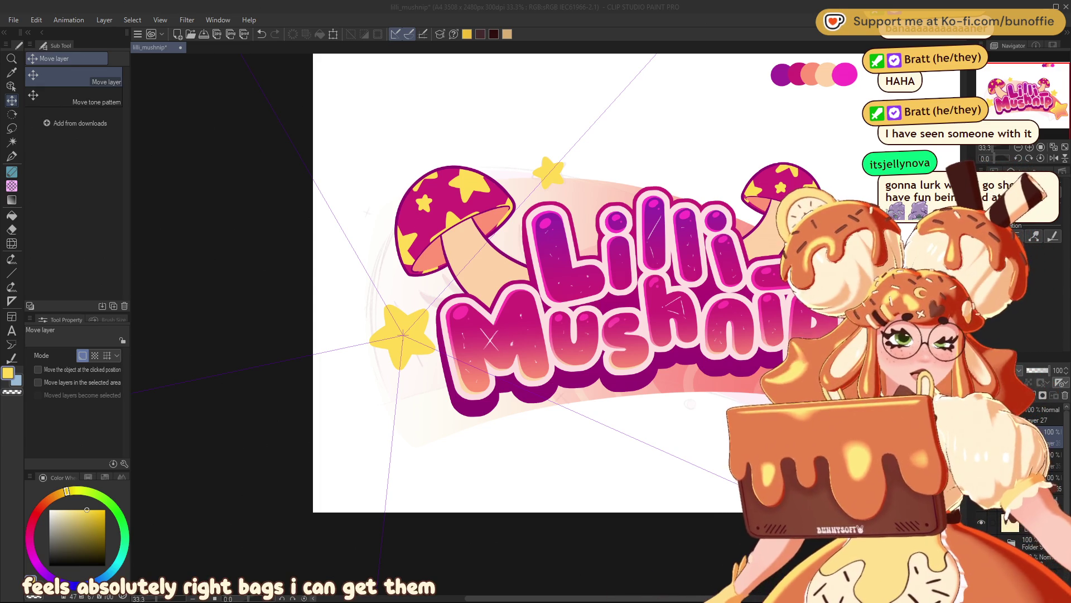
{"action": "key", "text": "alt+Tab"}
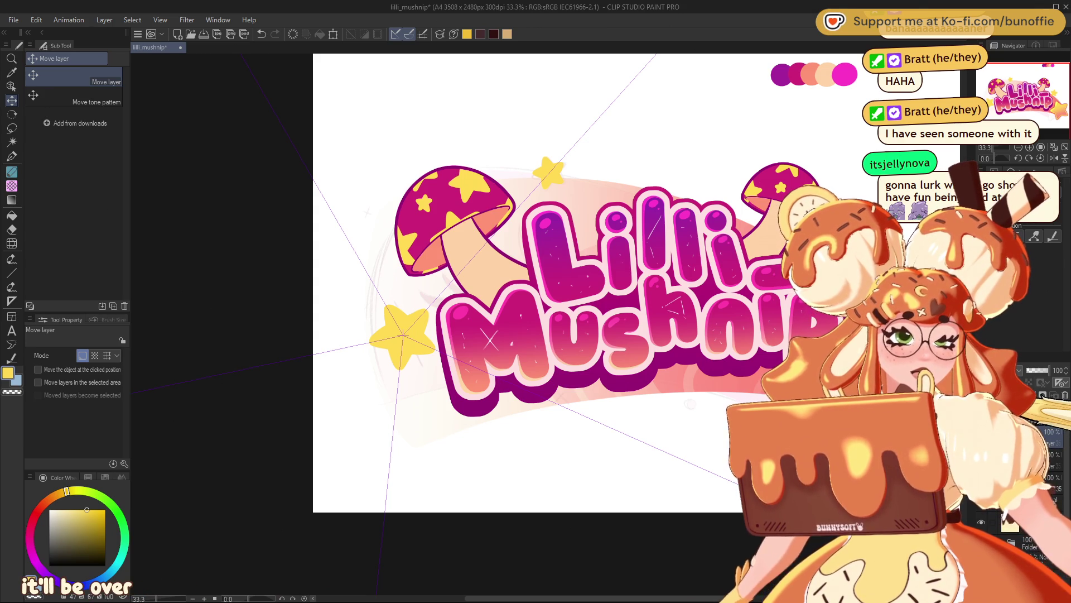
{"action": "key", "text": "ctrl+minus"}
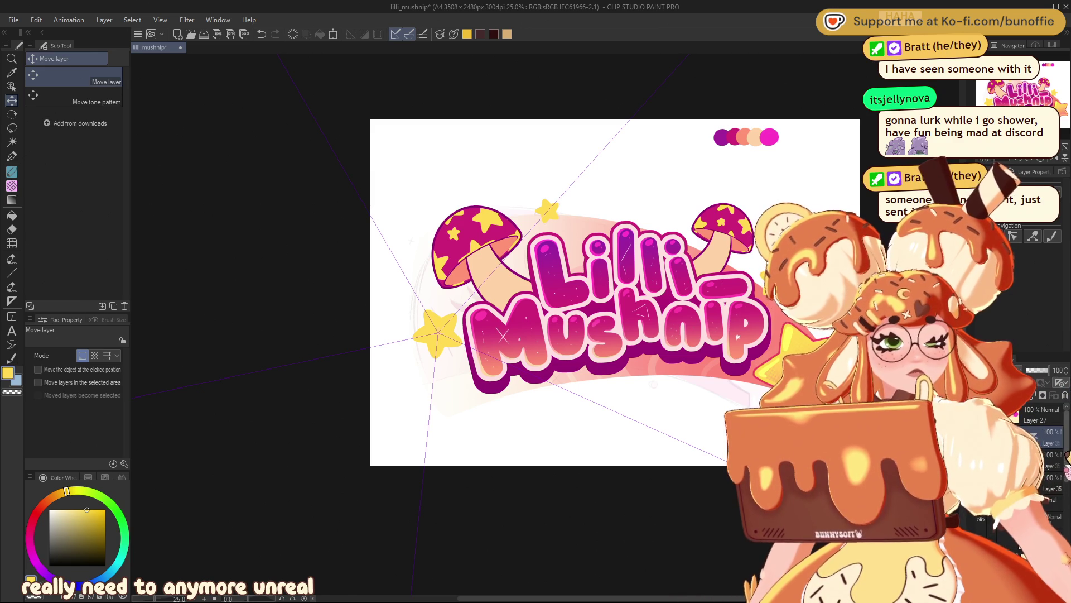
- Hide the symmetrical ruler layer, then zoom in and out to check the yellow stars
{"action": "scroll", "coordinate": [1049, 463], "scroll_direction": "down", "scroll_amount": 3}
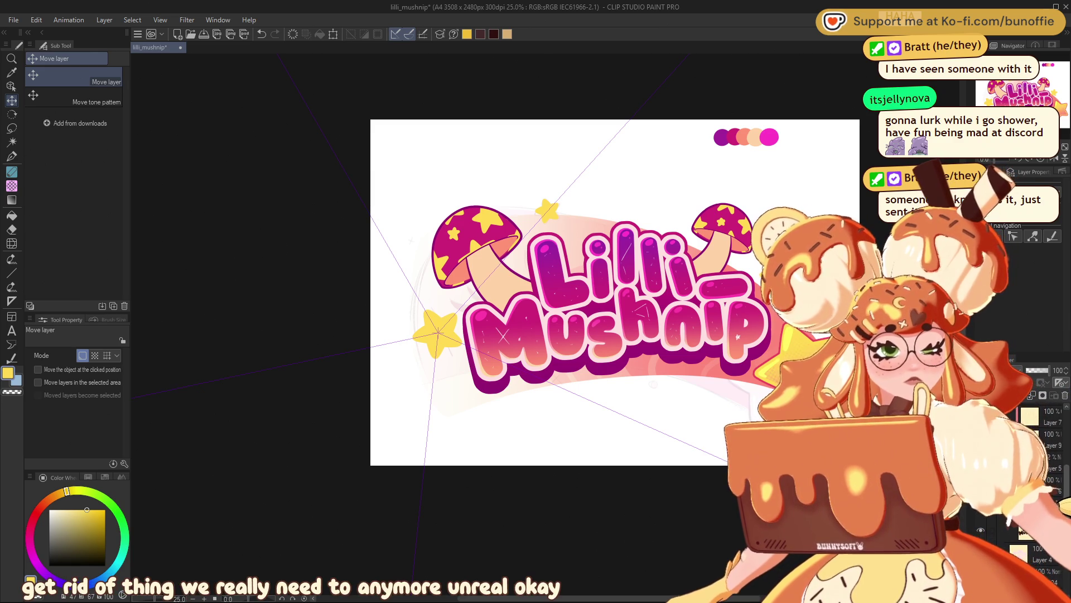
{"action": "left_click", "coordinate": [1065, 395]}
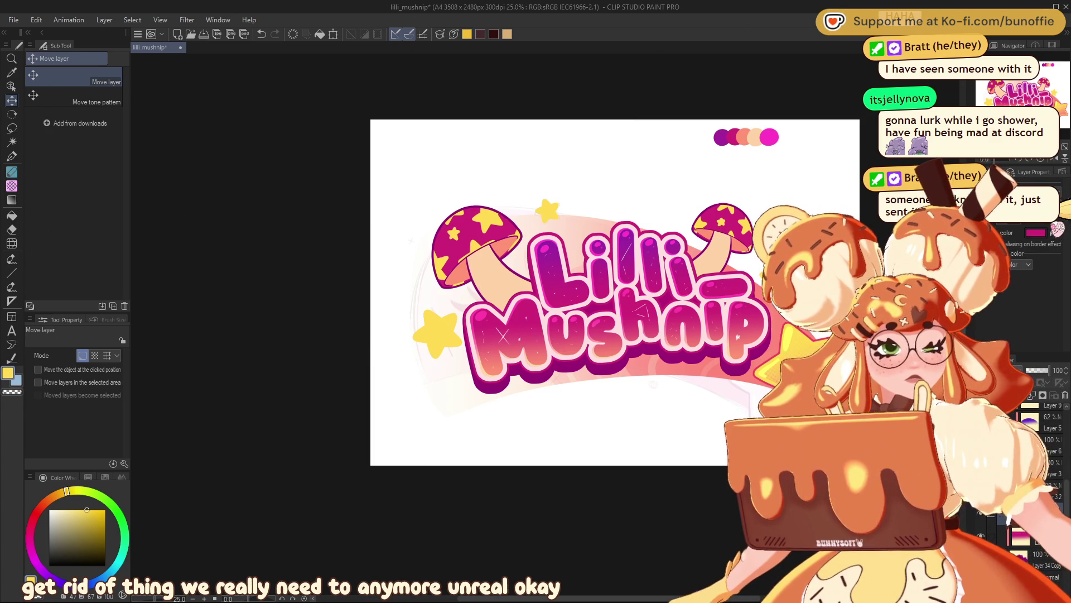
{"action": "key", "text": "ctrl+plus"}
{"action": "key", "text": "ctrl+plus"}
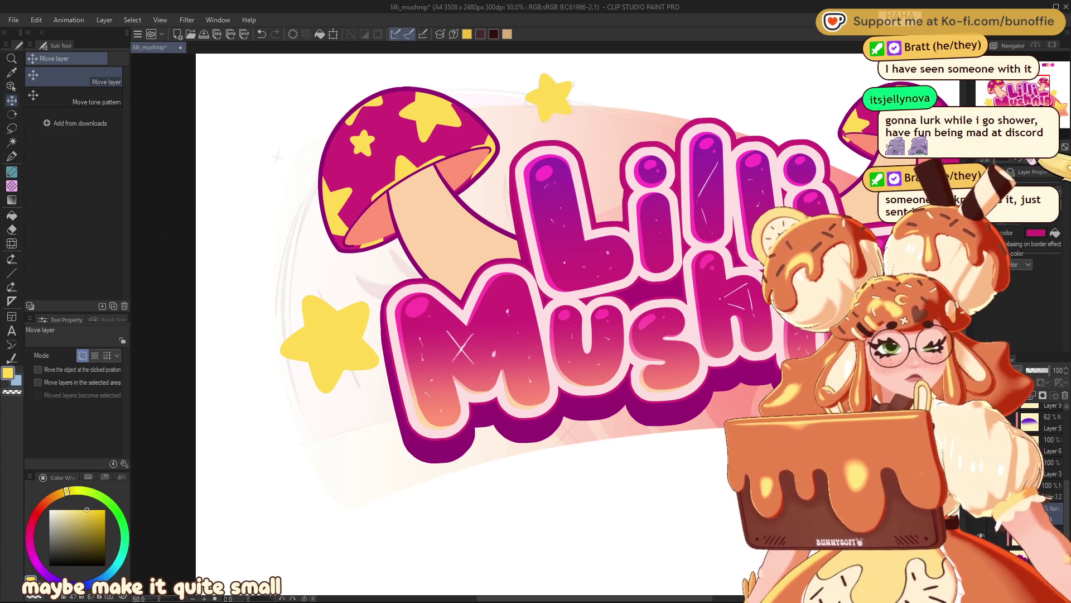
{"action": "key", "text": "ctrl+minus"}
{"action": "key", "text": "ctrl+minus"}
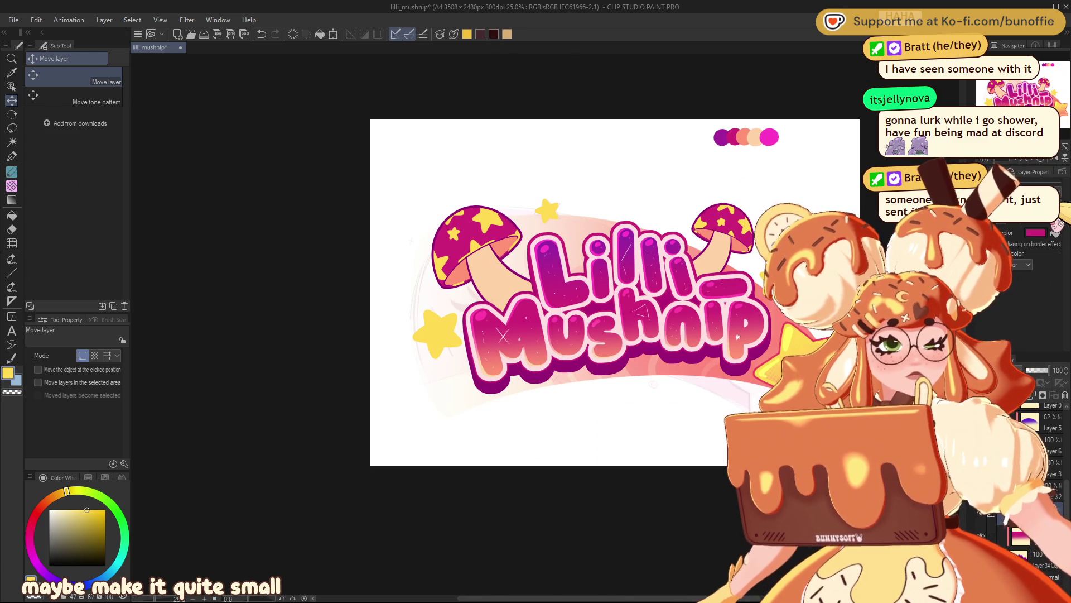